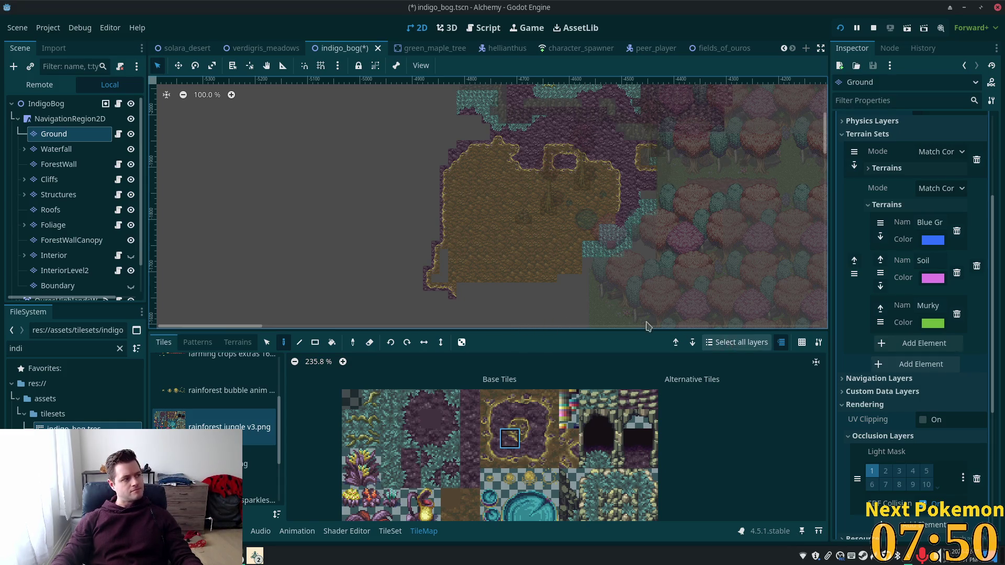
Step: Paint a 16x3 rectangle of Soil terrain along the lower-left gap
scroll(461, 287, up, 4)
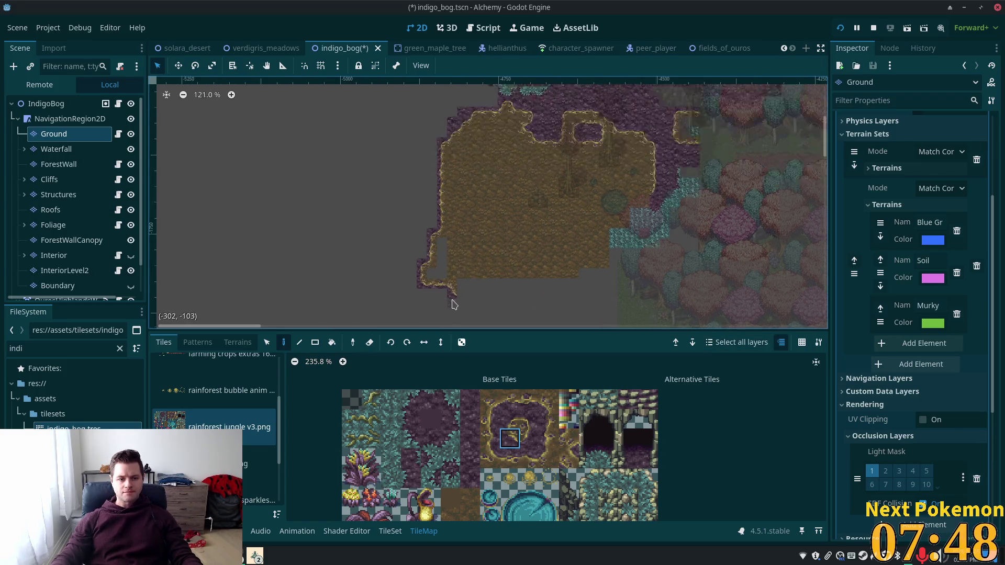
click(237, 342)
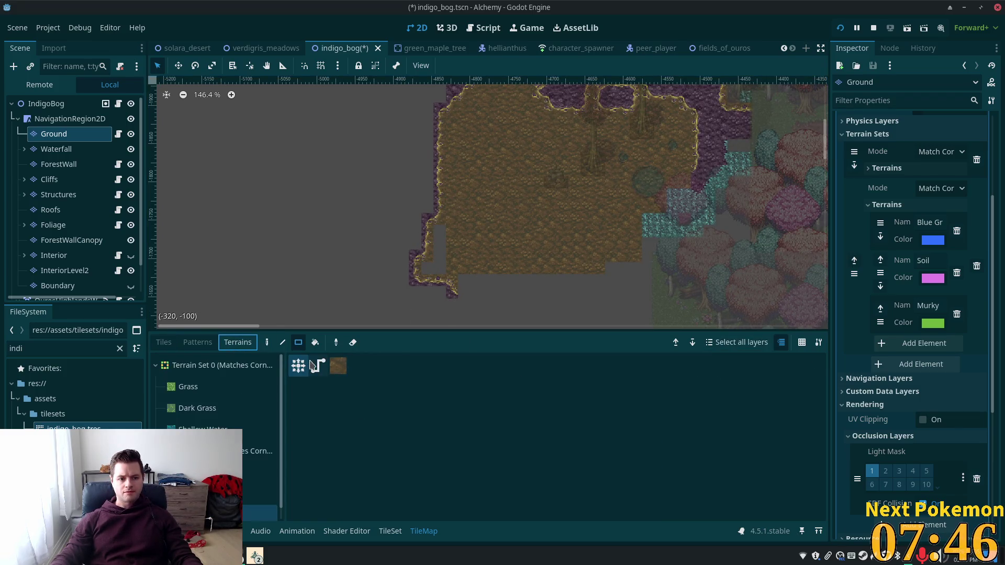
key(d)
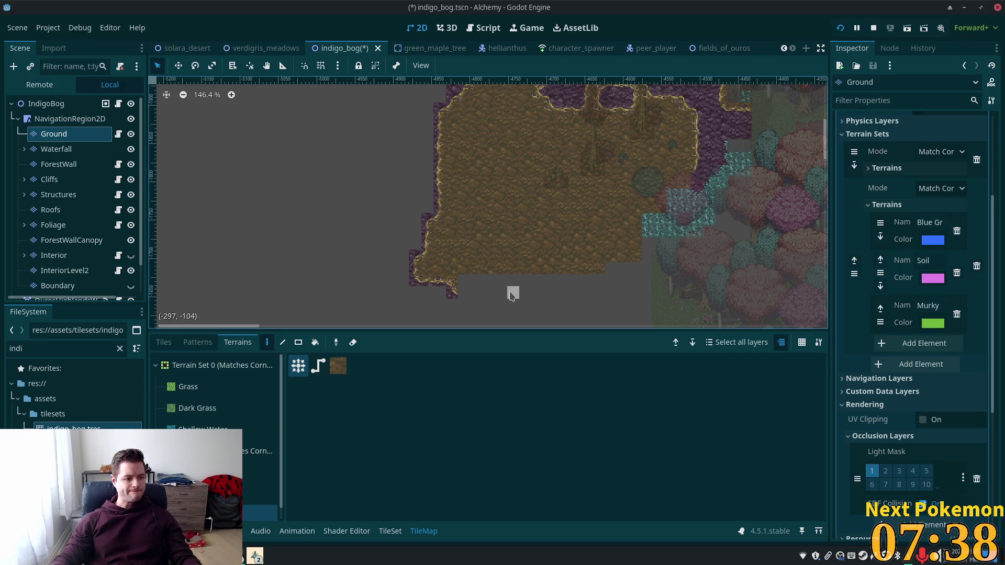
scroll(525, 294, up, 5)
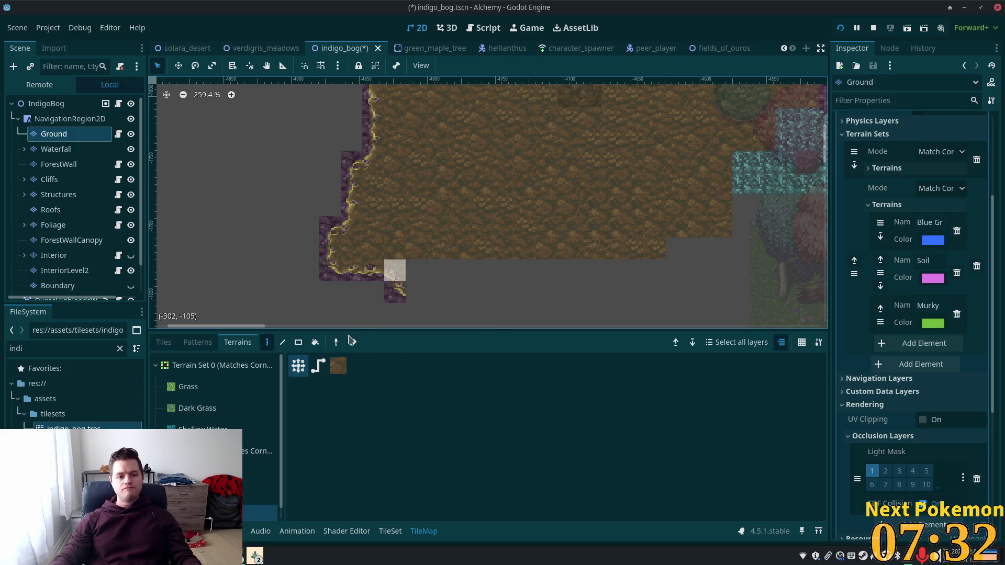
key(r)
mouse_move(410, 278)
mouse_down()
mouse_move(652, 272)
mouse_move(722, 246)
mouse_move(743, 224)
mouse_move(746, 178)
mouse_move(738, 183)
mouse_up()
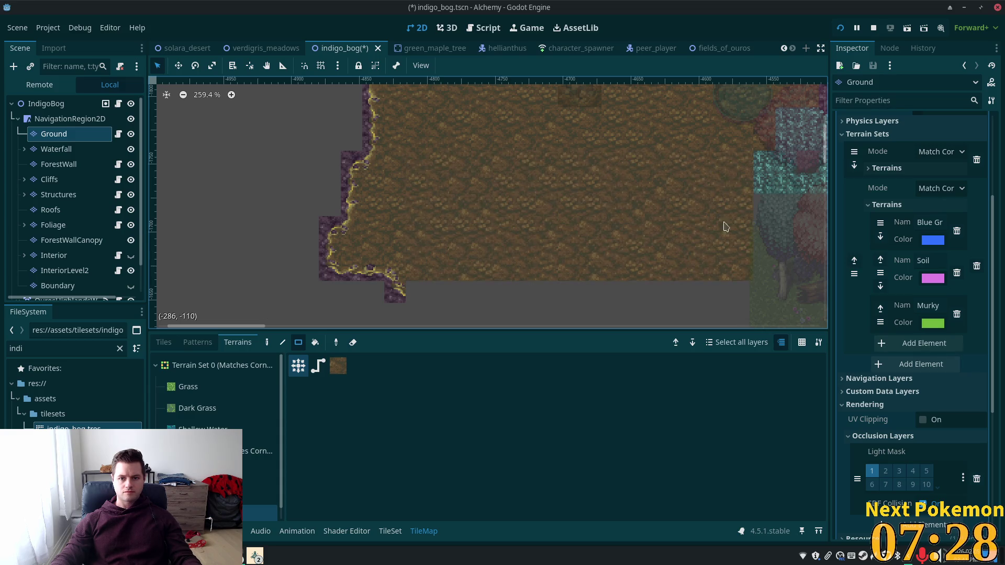
mouse_move(733, 132)
mouse_down()
mouse_move(579, 258)
mouse_move(662, 286)
mouse_up()
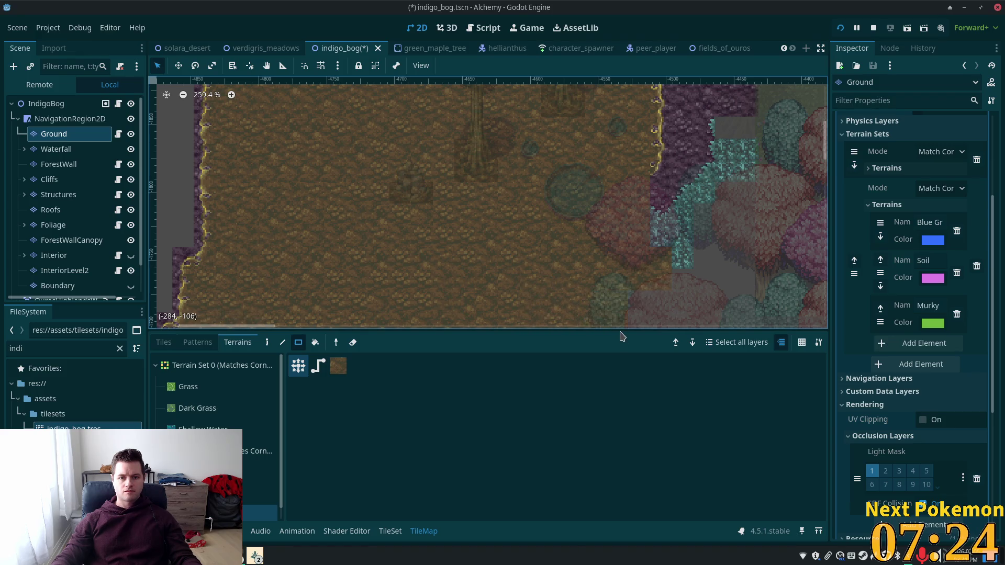
Step: Scroll around the rainforest jungle v3.png atlas and switch to its individual tiles
scroll(384, 117, up, 3)
scroll(385, 116, up, 5)
scroll(385, 121, right, 2)
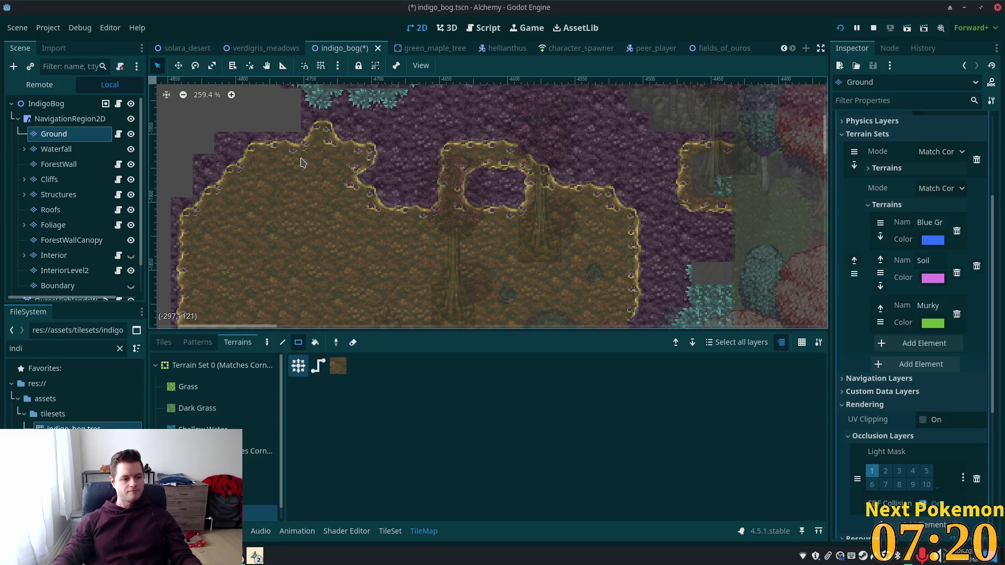
scroll(435, 210, down, 5)
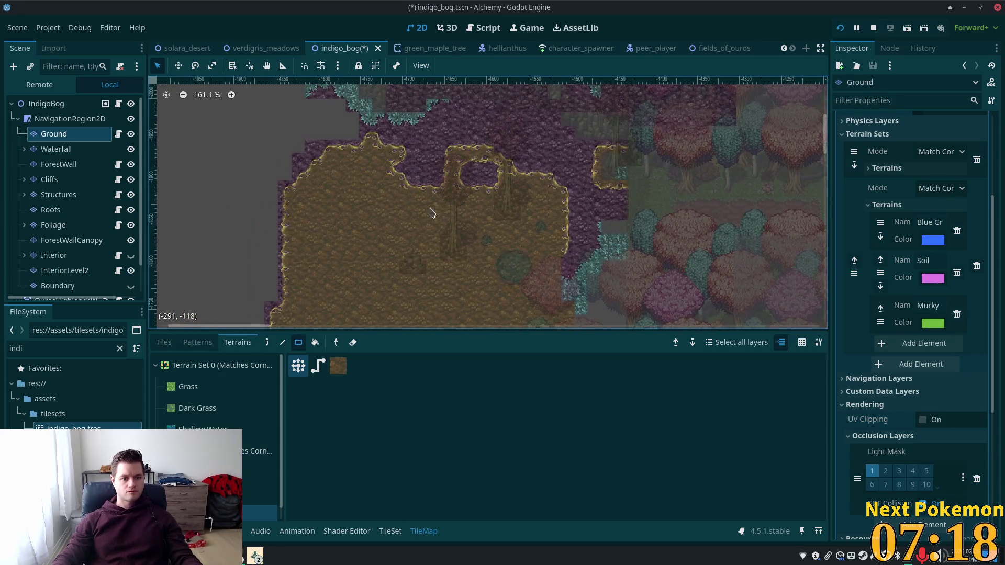
scroll(431, 204, up, 3)
scroll(343, 269, up, 6)
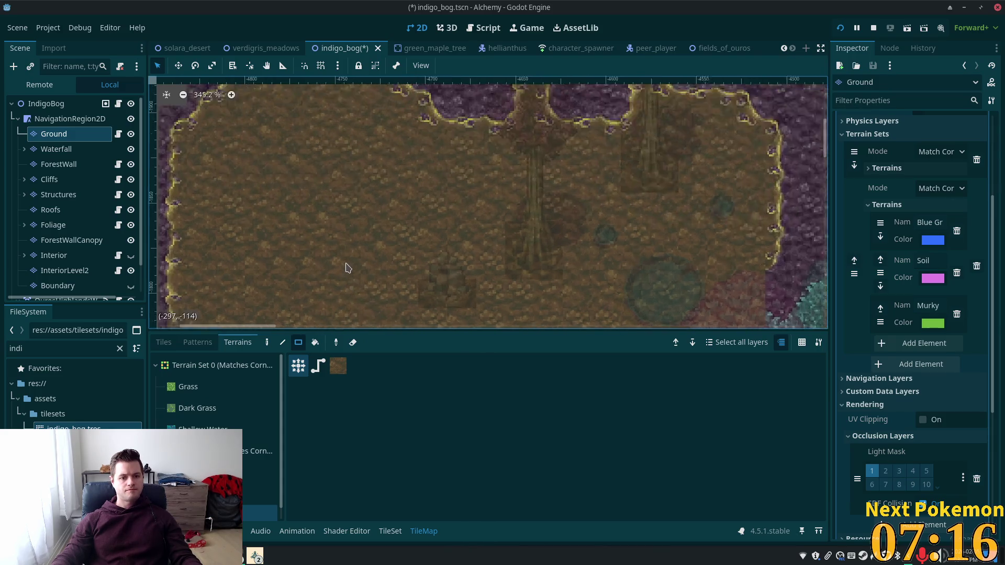
click(163, 342)
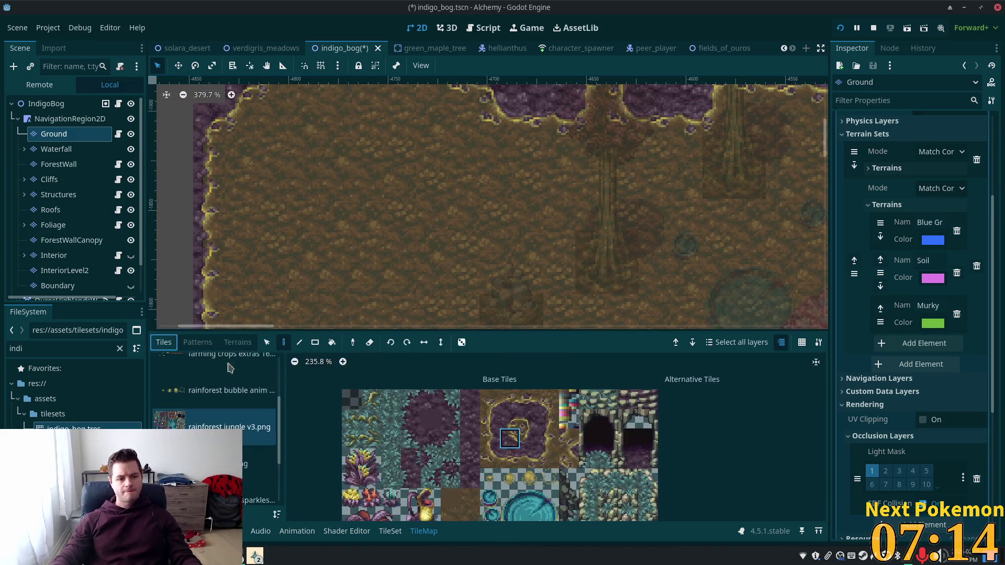
Step: Place several bog-edge and corner tiles from the jungle atlas to start a purple bog patch
click(571, 445)
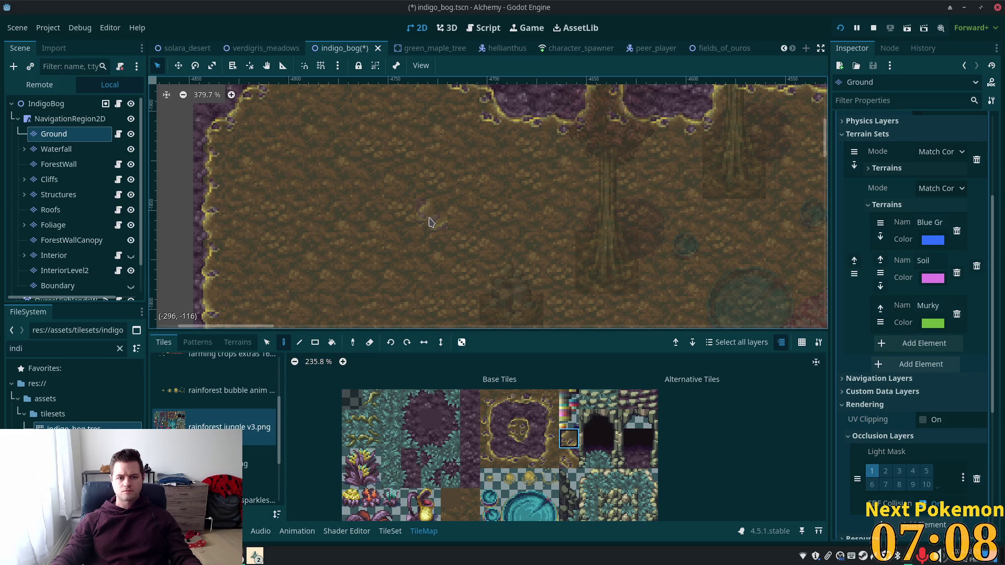
click(404, 218)
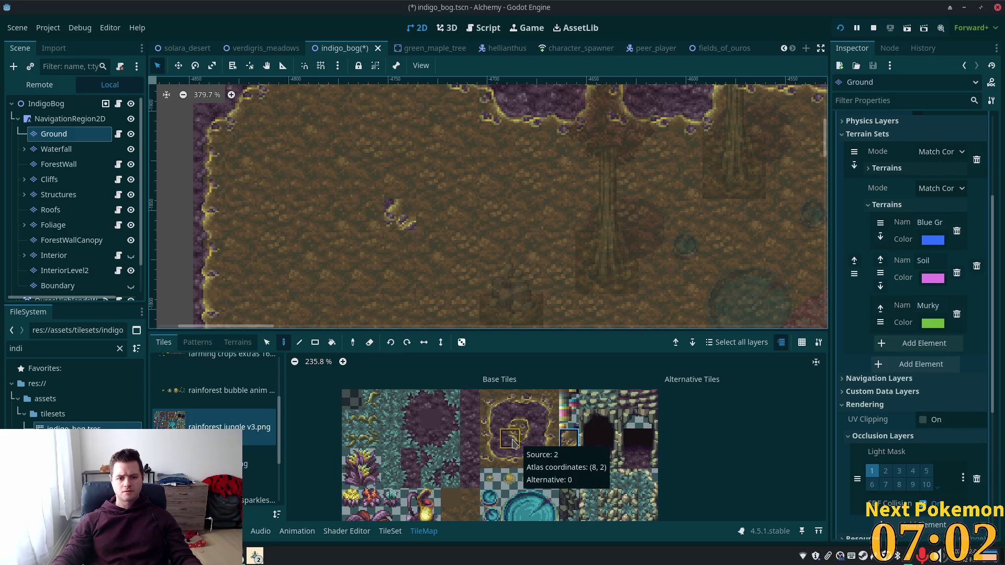
click(529, 440)
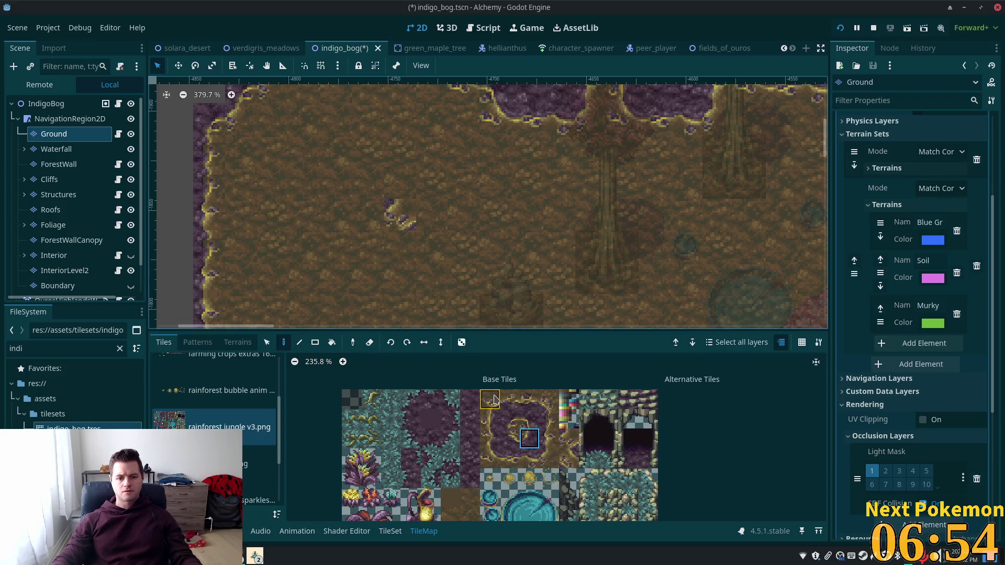
click(490, 458)
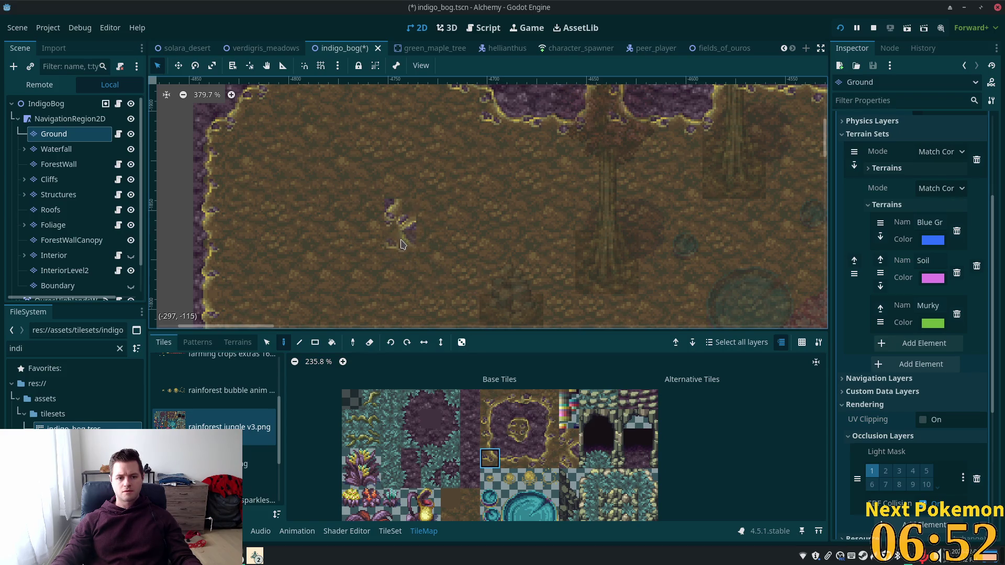
click(538, 420)
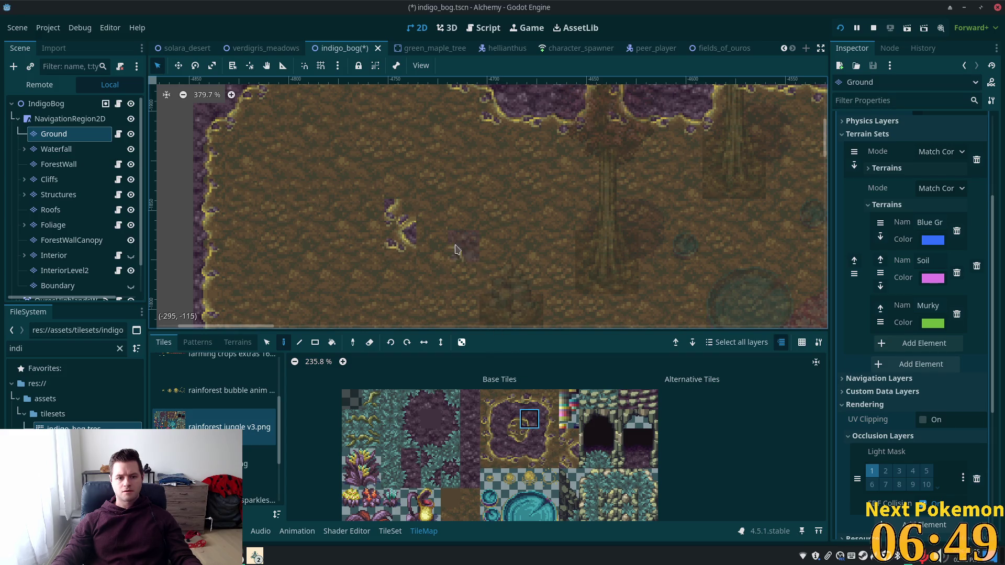
click(544, 401)
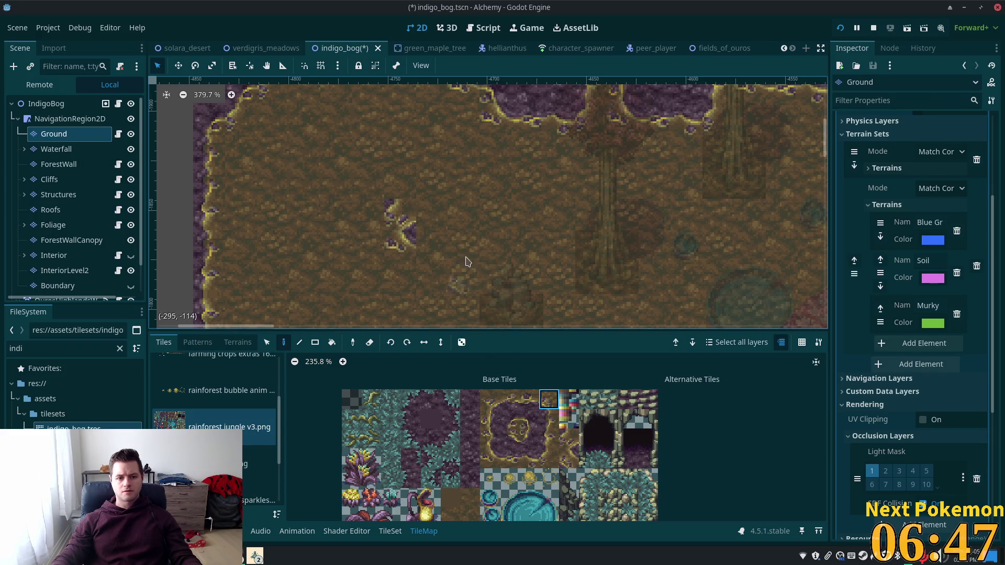
click(442, 229)
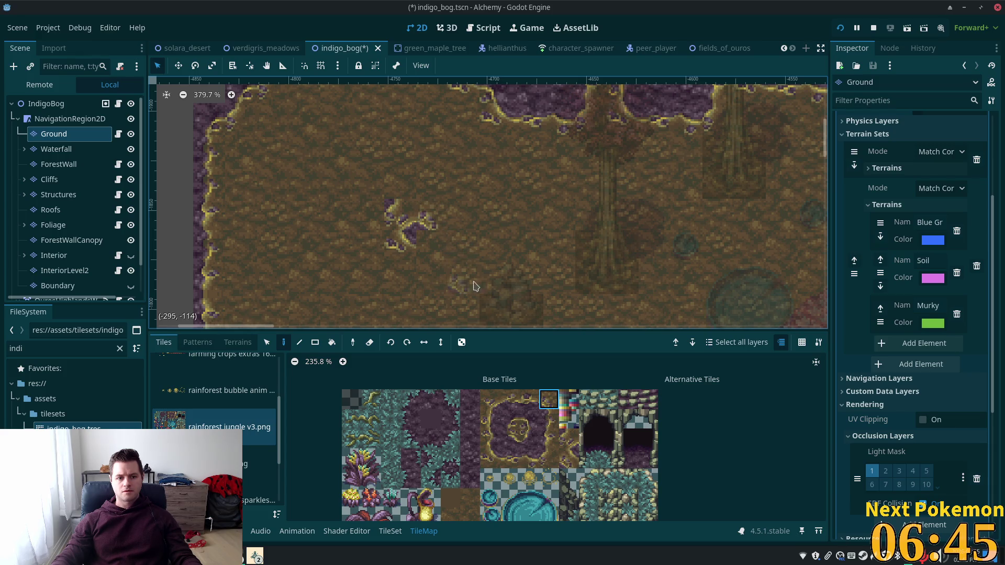
click(552, 458)
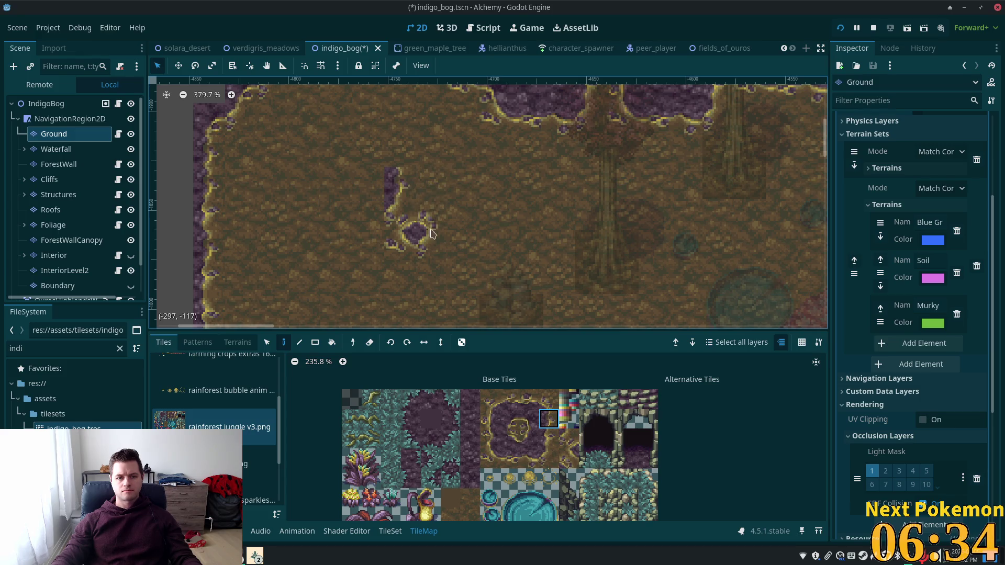
click(546, 399)
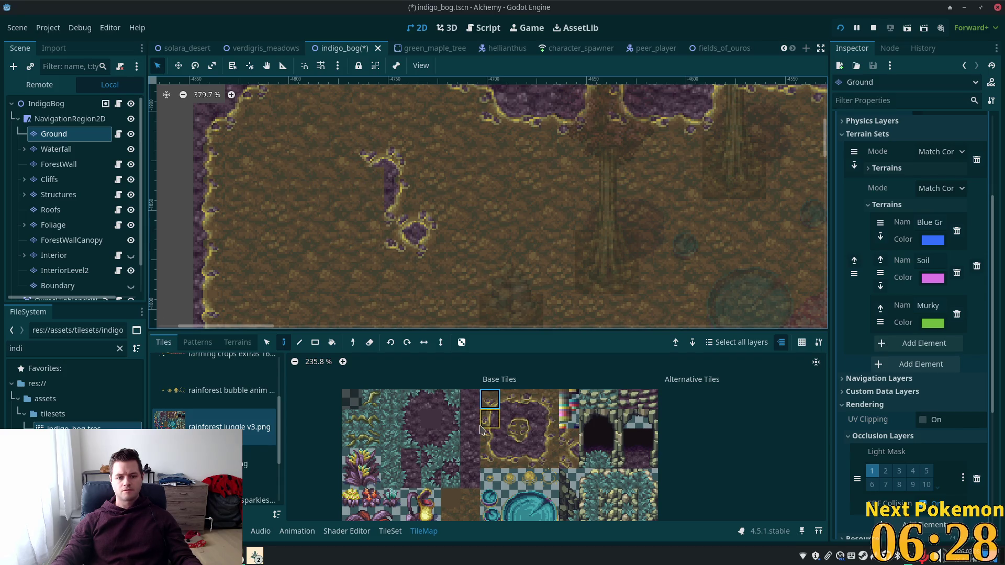
Step: Paint more bog edge and purple fill tiles to round out the pool beside a smaller one
click(514, 446)
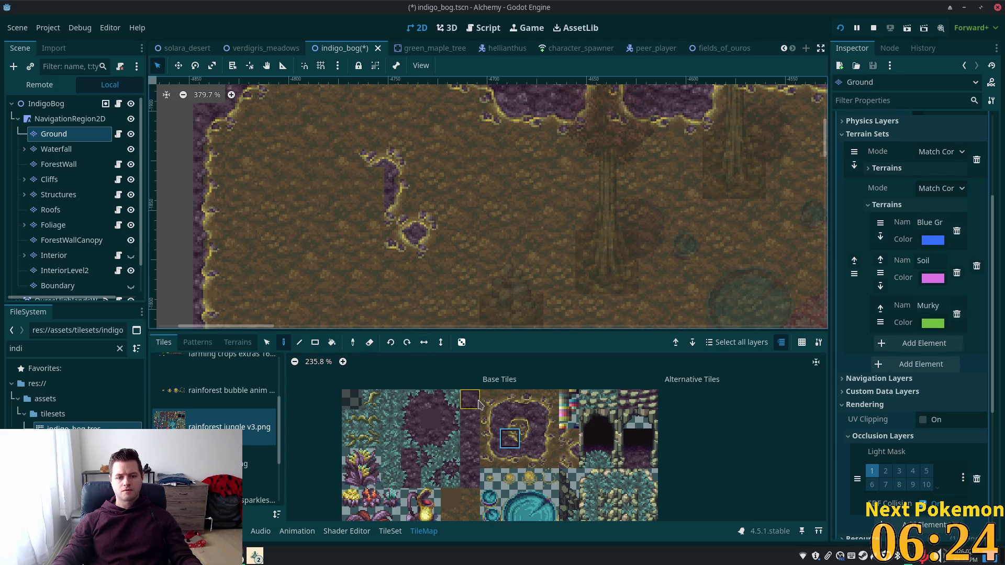
click(519, 420)
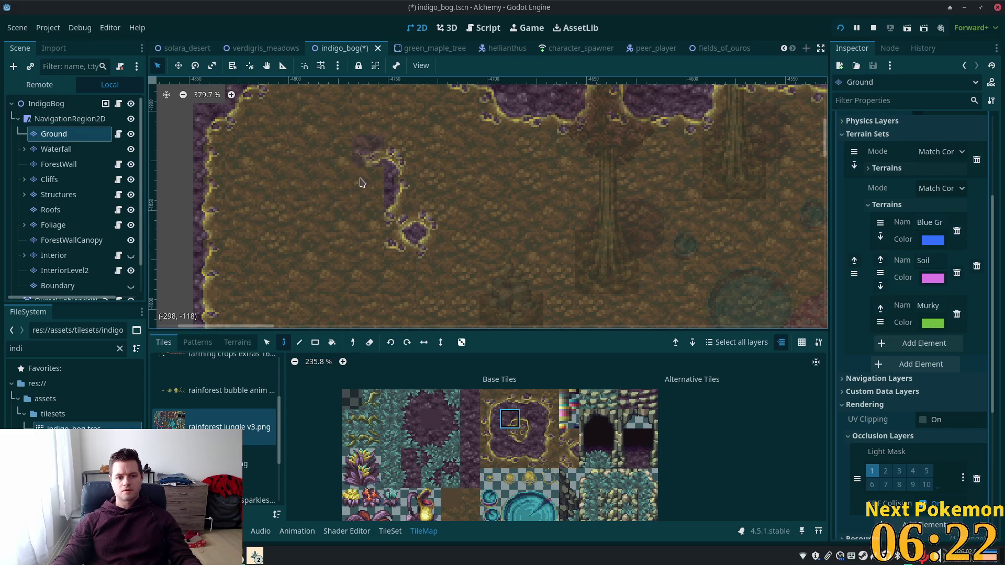
click(530, 439)
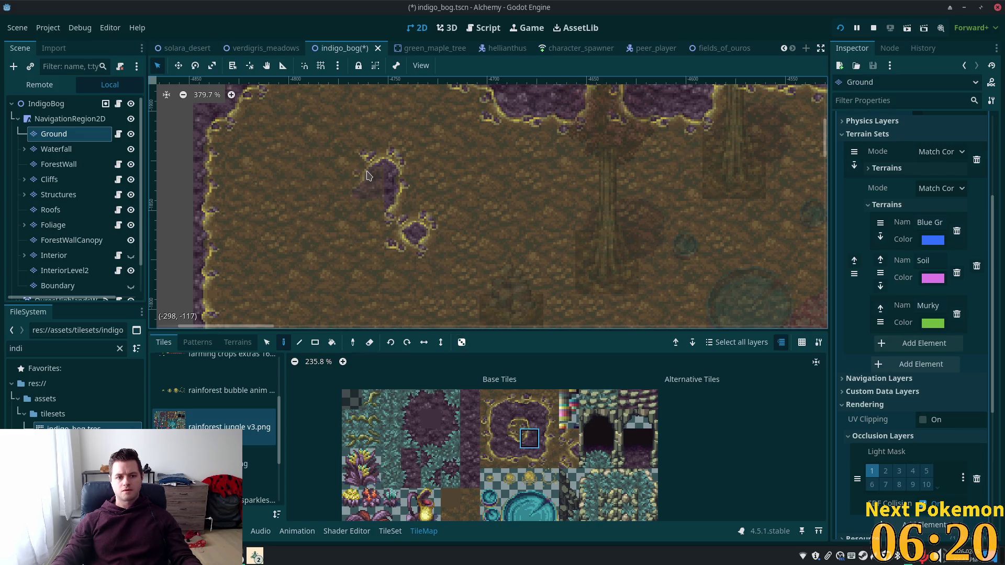
ctrl+click(369, 181)
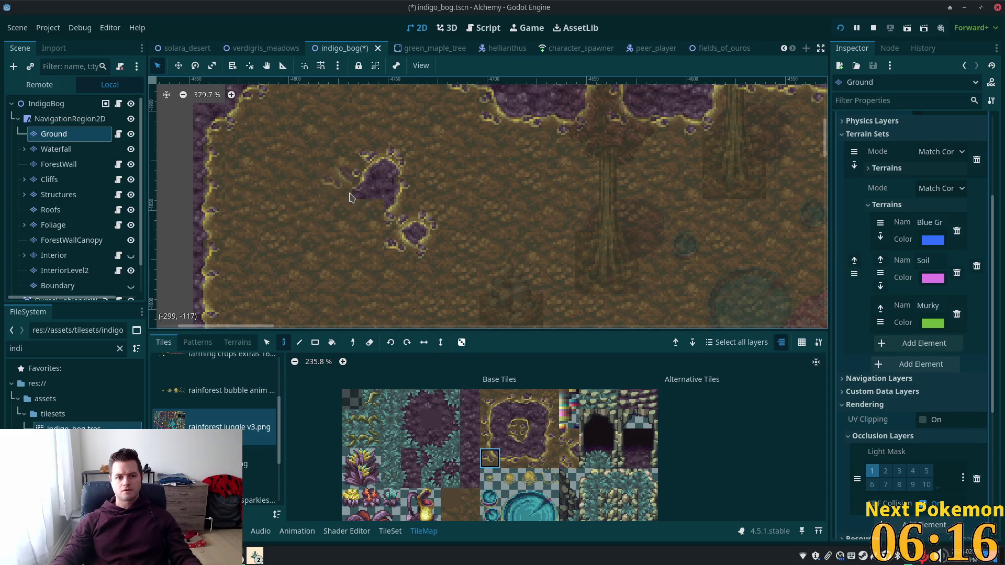
click(489, 419)
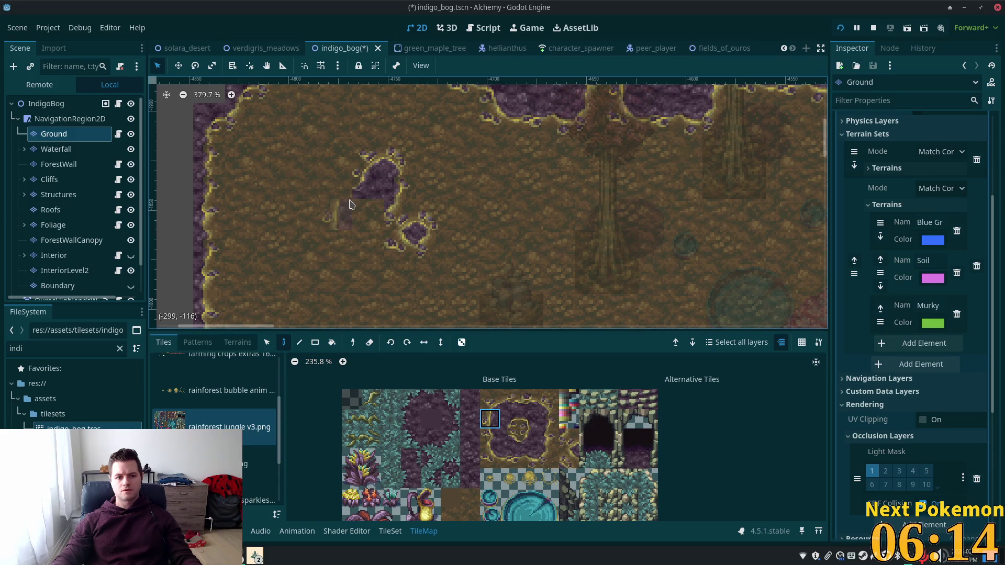
click(516, 424)
click(528, 441)
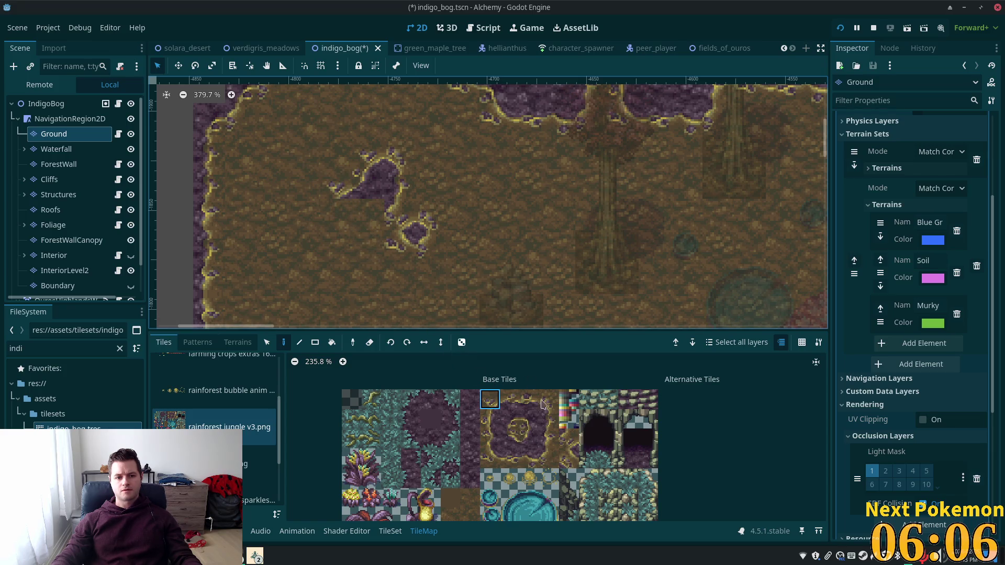
click(488, 459)
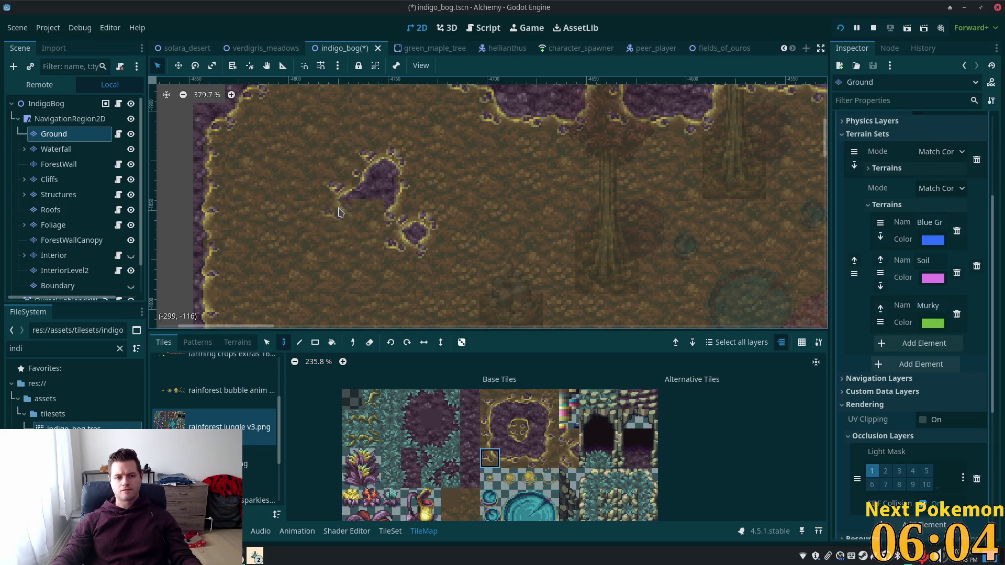
click(510, 459)
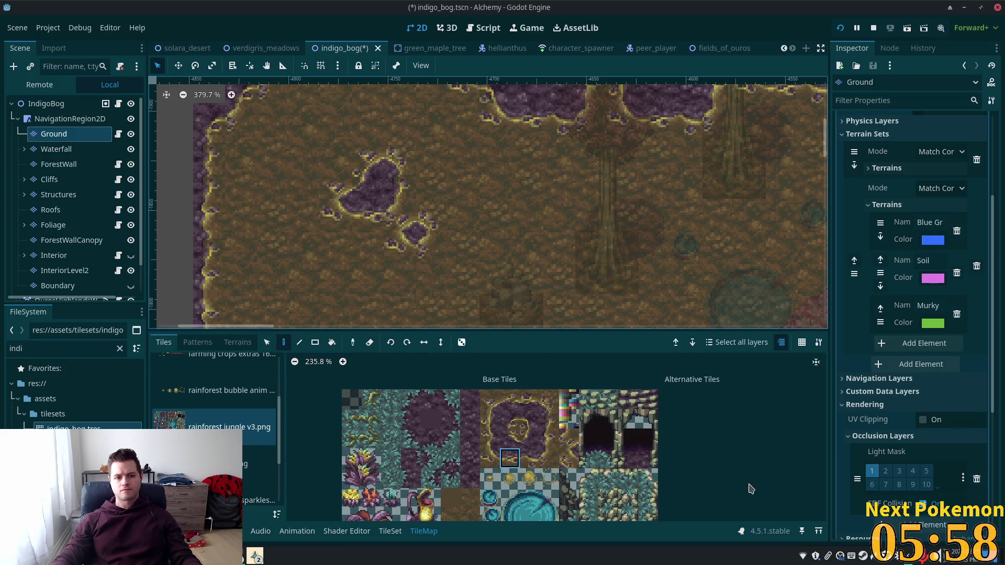
scroll(515, 225, down, 5)
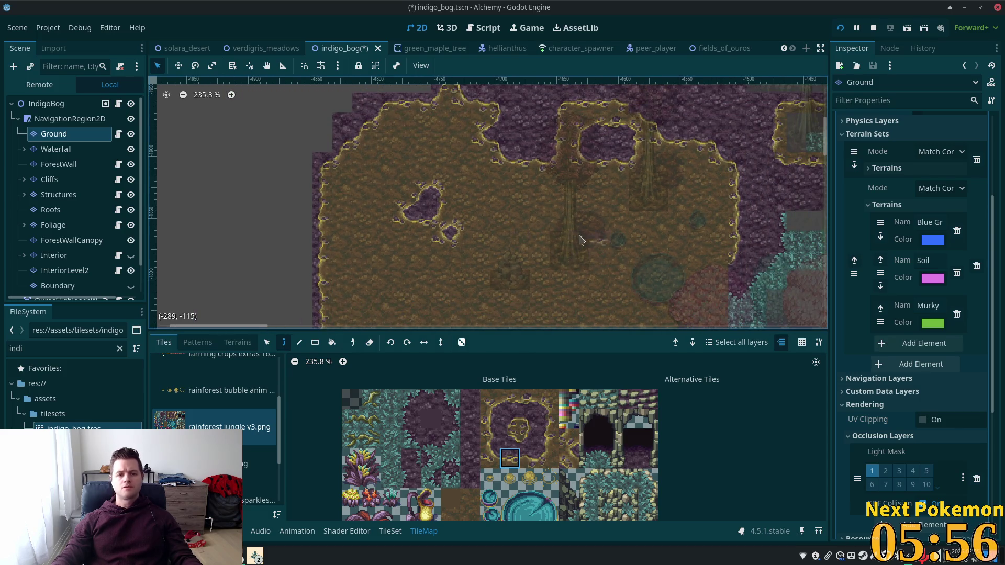
Step: Select the IndigoBog root, zoom the canvas in, then select the Ground tile layer
click(46, 104)
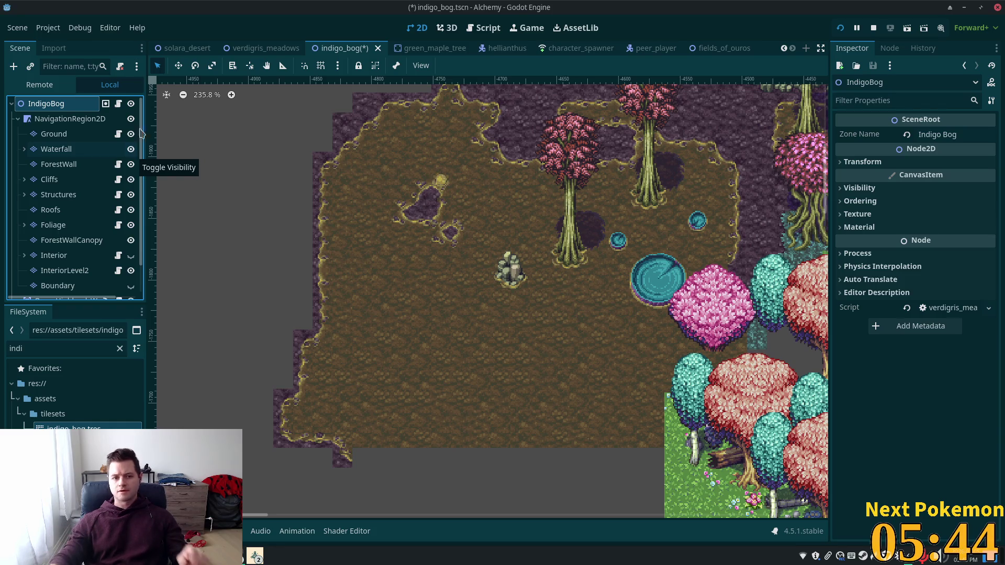
scroll(387, 220, up, 4)
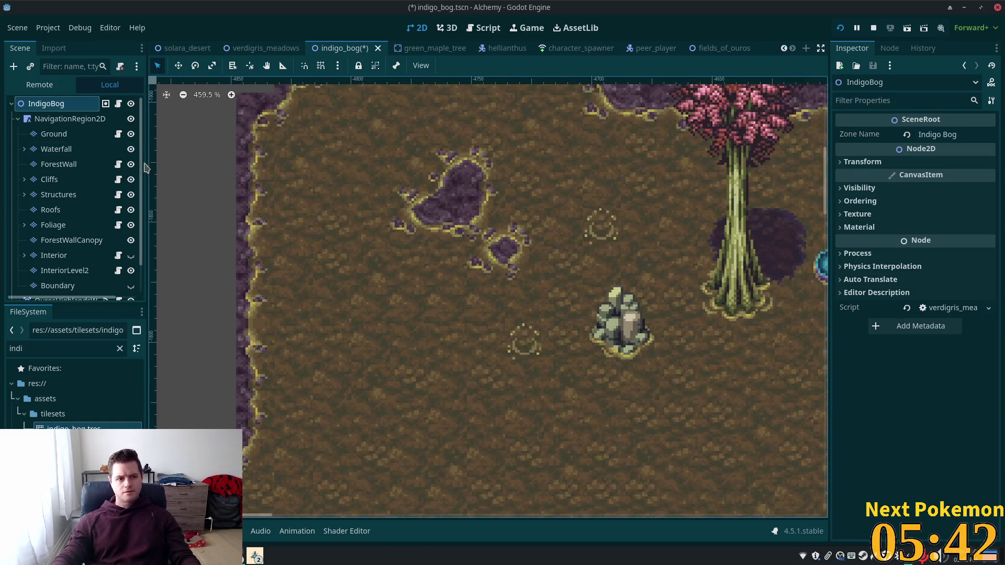
click(53, 134)
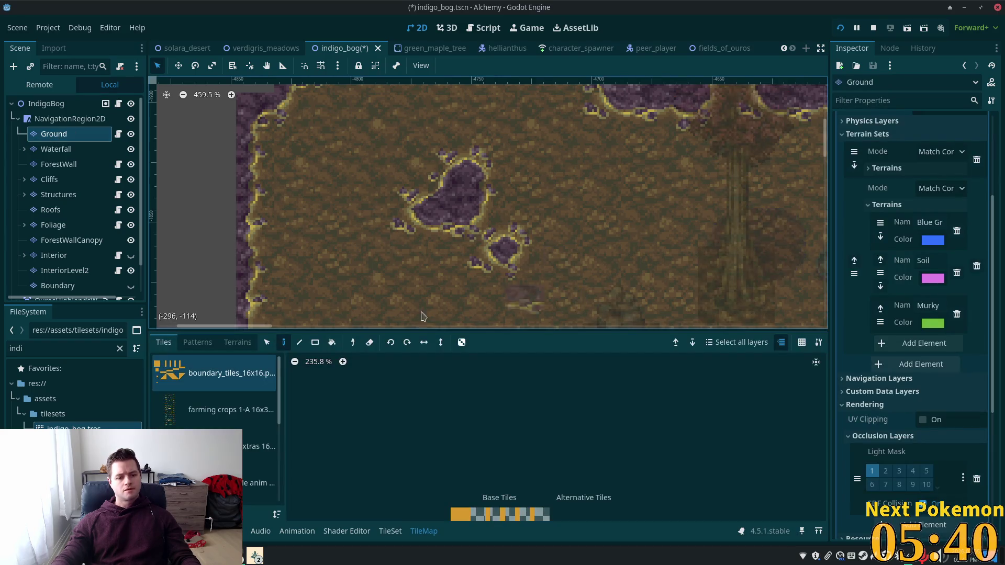
Step: Show the rainforest jungle v3.png source and compare several pool-edge and inner corner tiles
scroll(201, 423, down, 3)
click(220, 408)
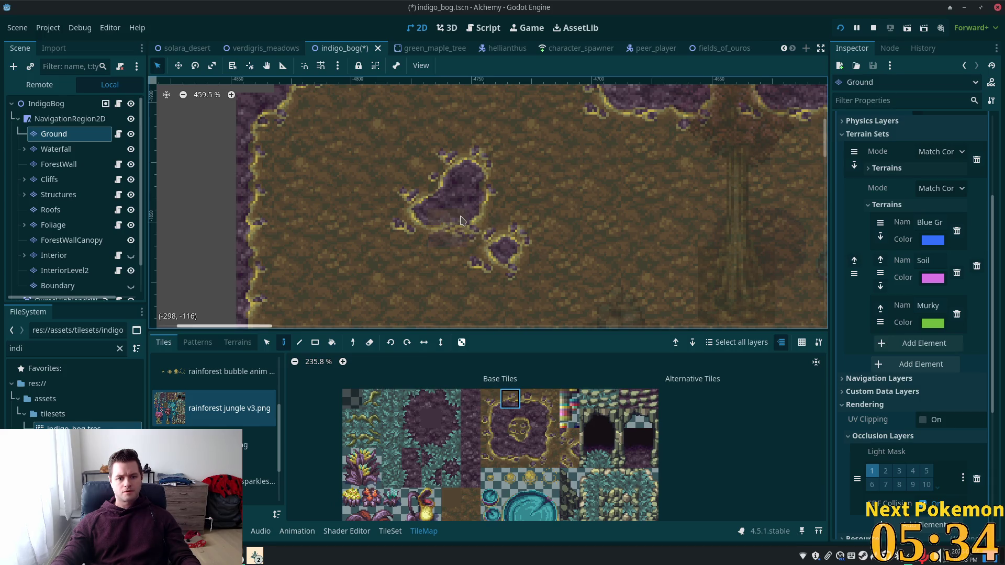
click(510, 399)
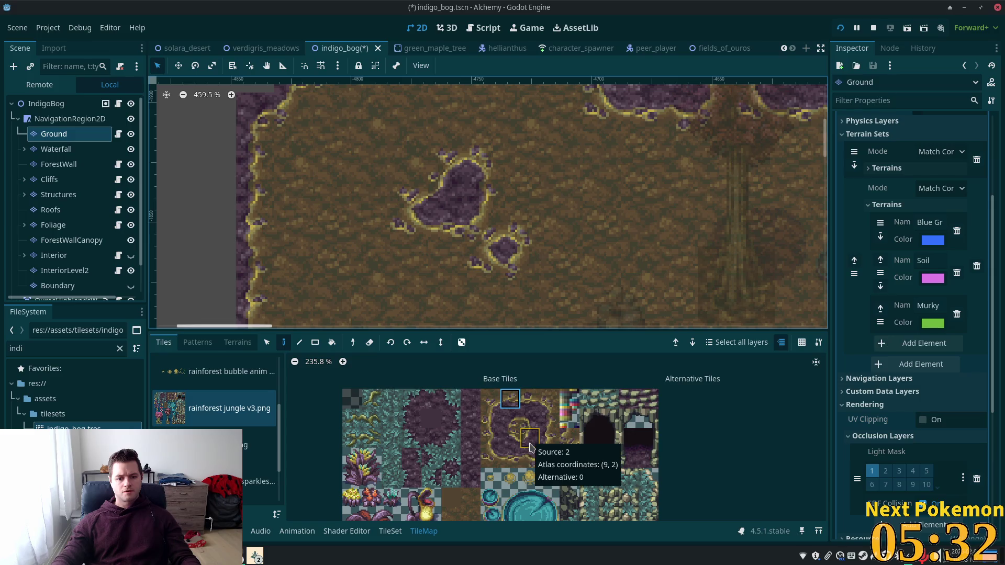
click(510, 419)
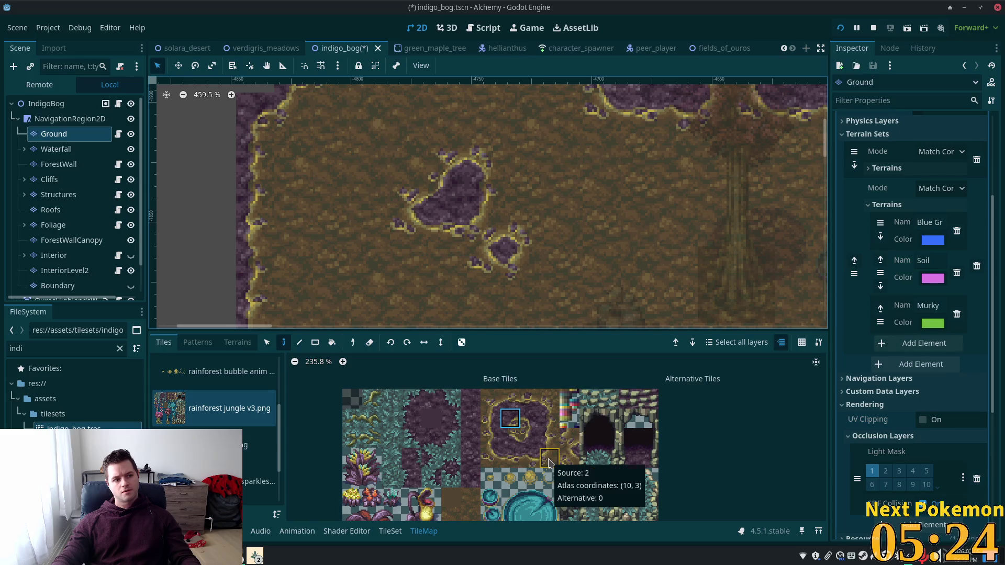
click(548, 462)
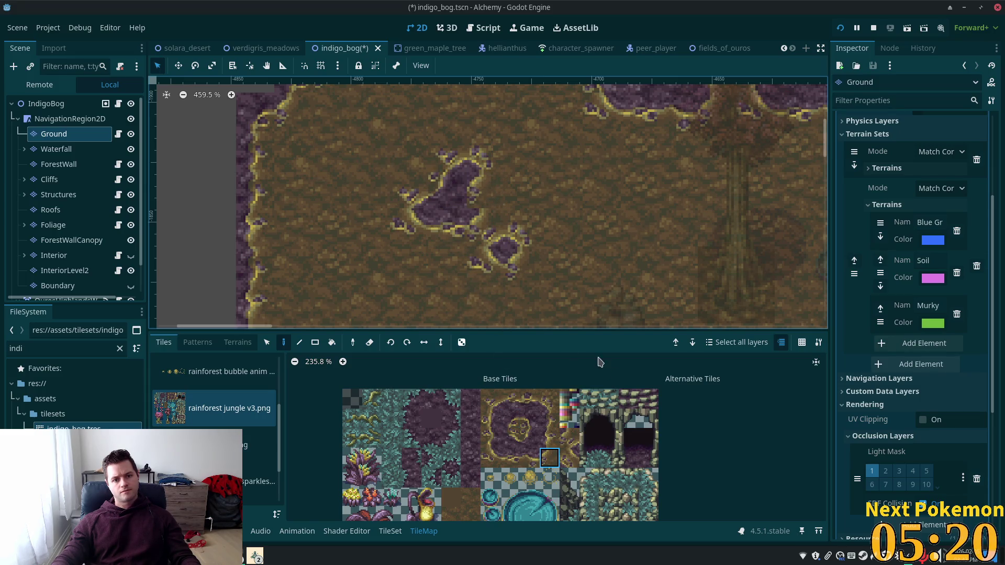
click(548, 417)
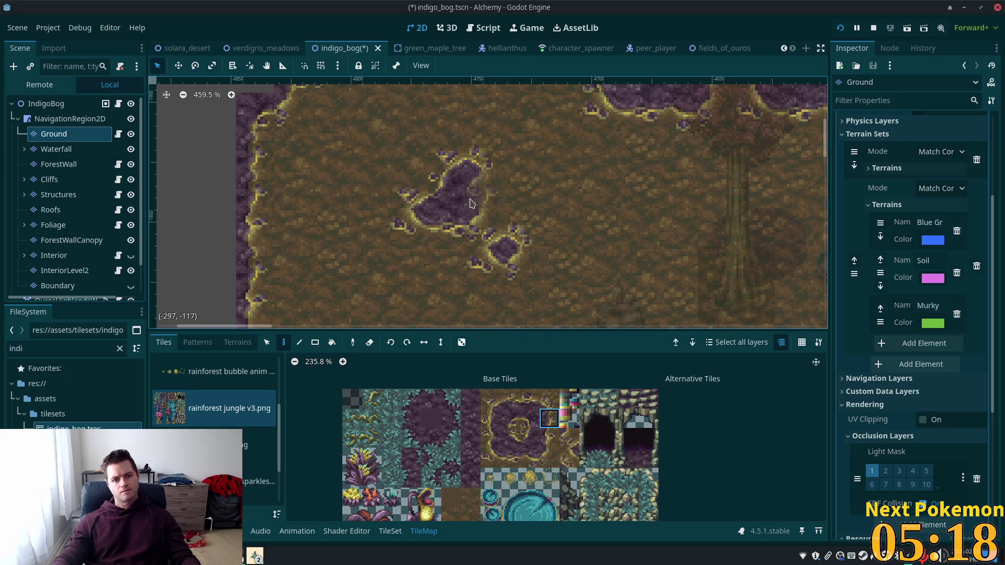
click(491, 420)
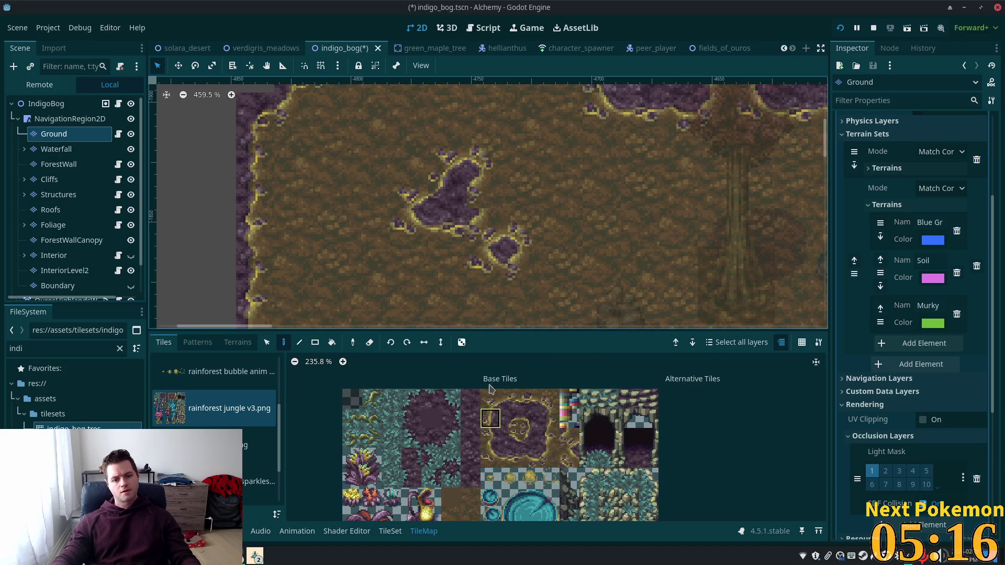
click(551, 435)
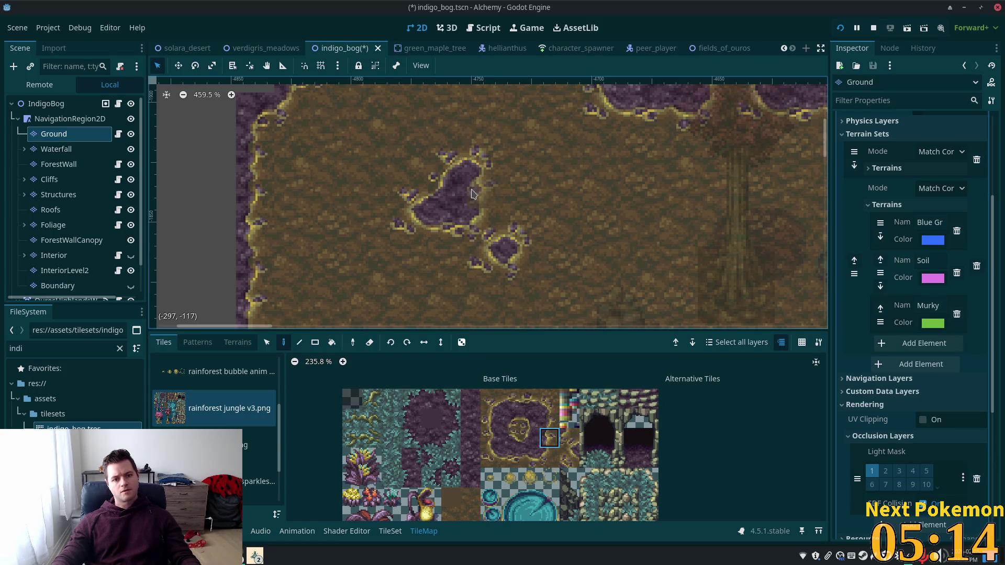
Step: Test-paint an edge tile and a solid purple tile on the pool, then try other edge tiles
drag(468, 212, 462, 216)
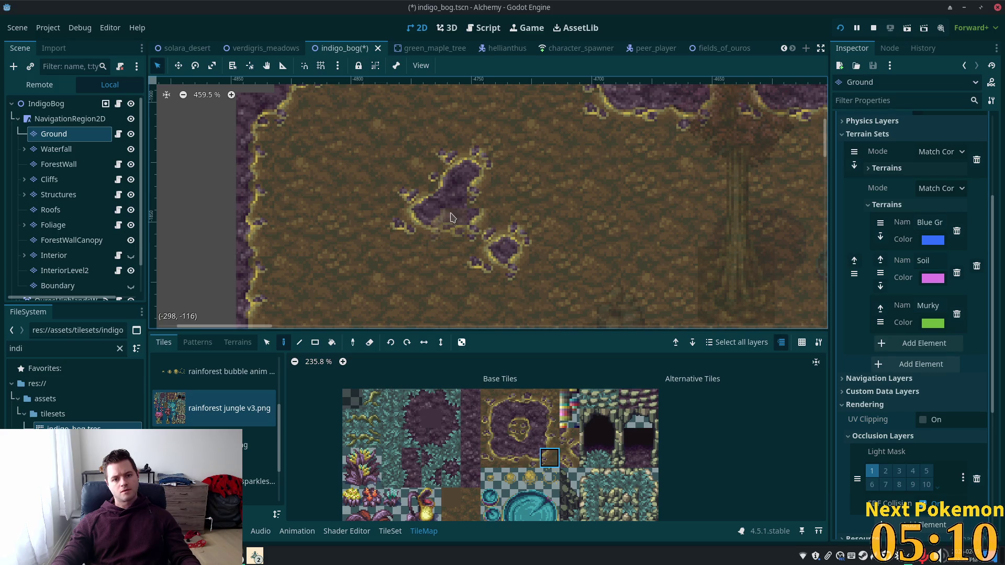
click(472, 215)
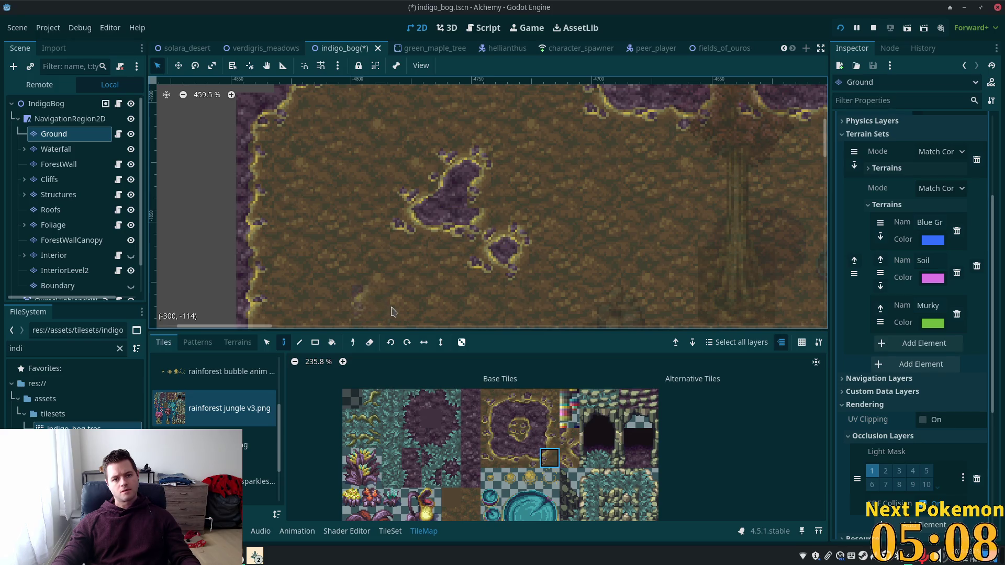
click(569, 437)
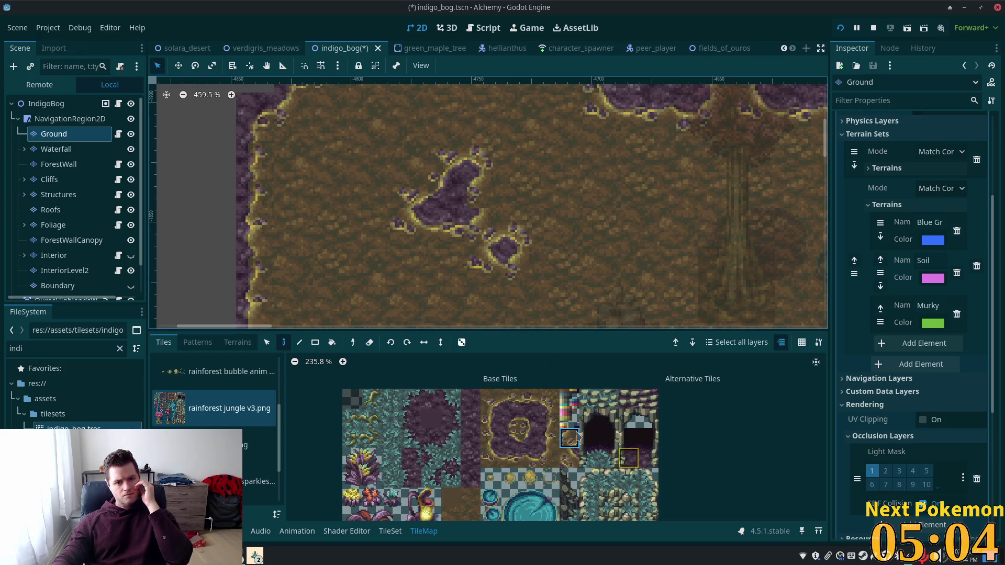
click(549, 419)
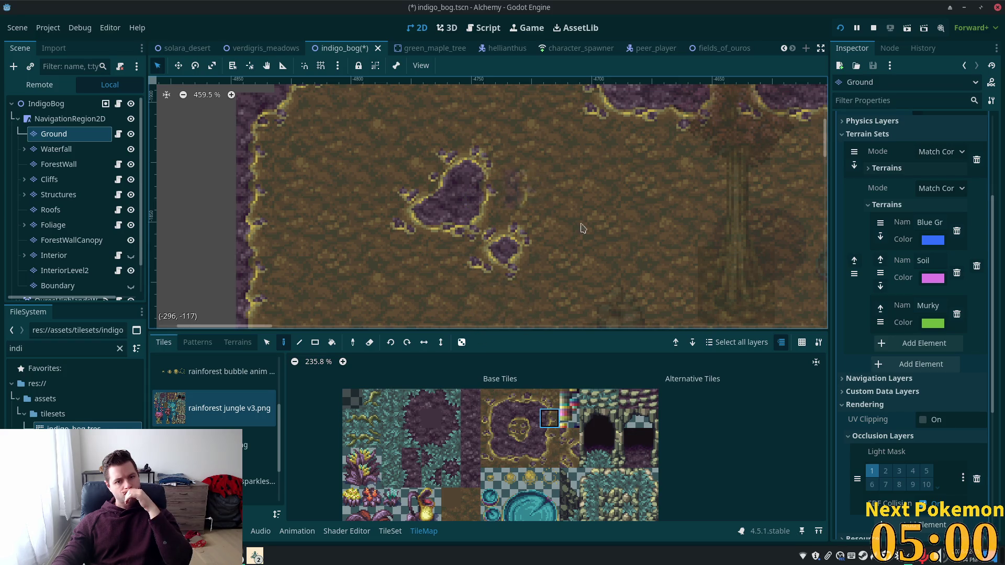
click(549, 399)
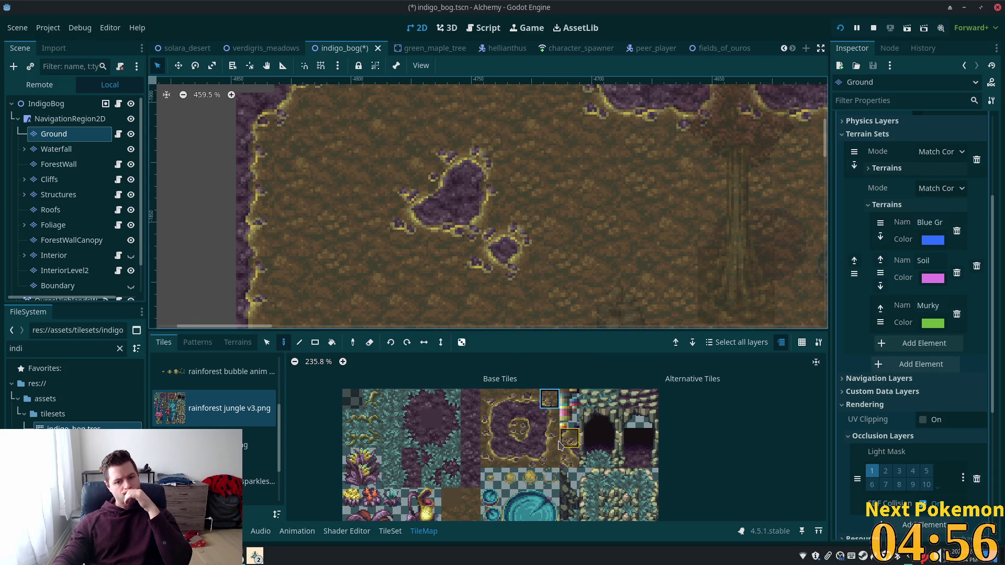
click(545, 458)
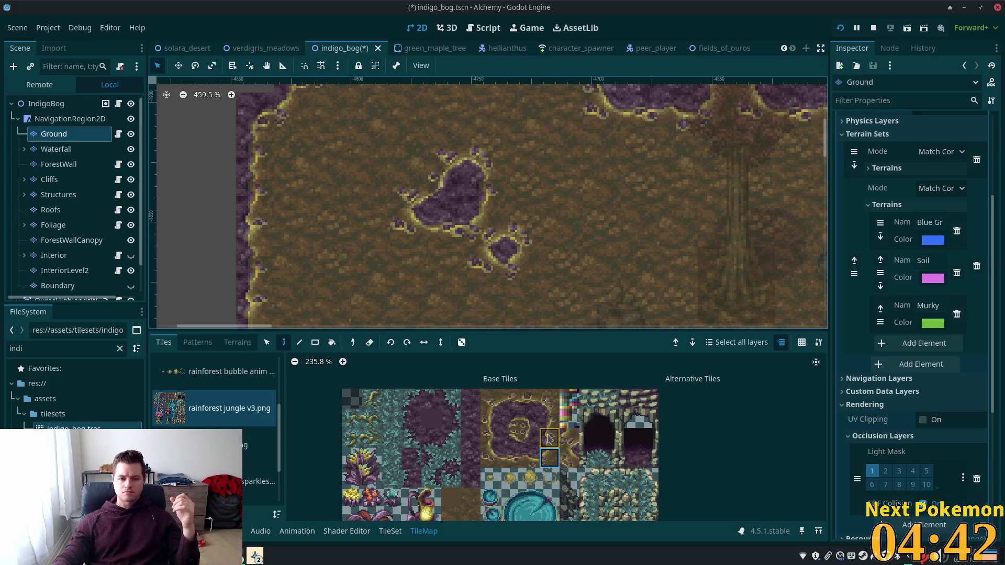
Step: Pick bottom-edge and corner pool tiles and repaint the pool's lower-left edge
scroll(534, 482, down, 3)
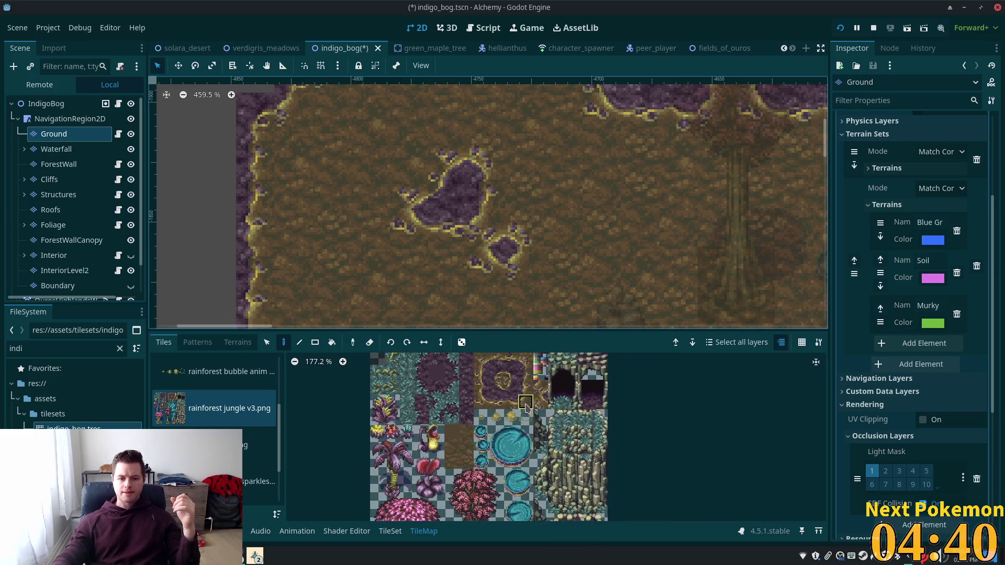
scroll(513, 369, up, 12)
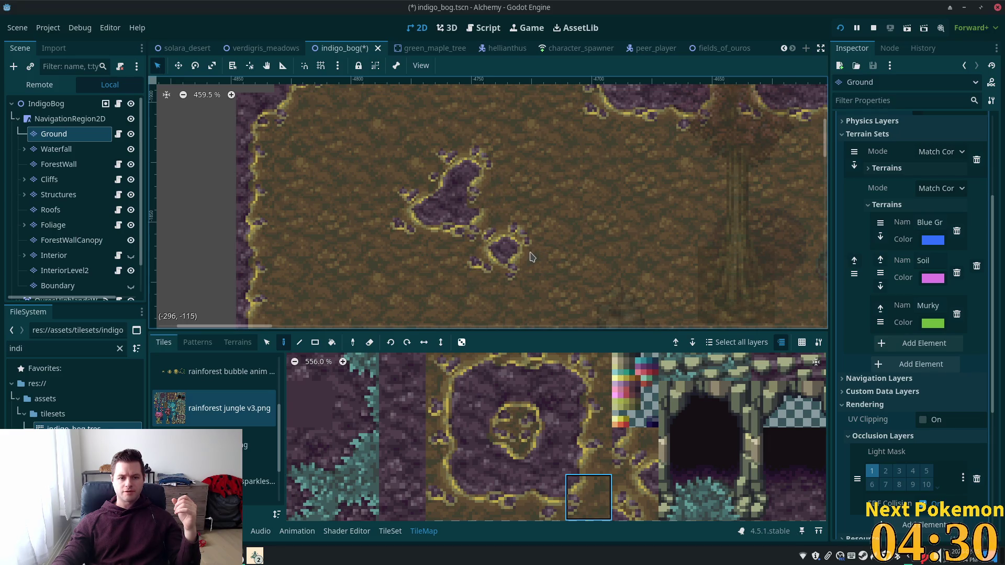
click(591, 449)
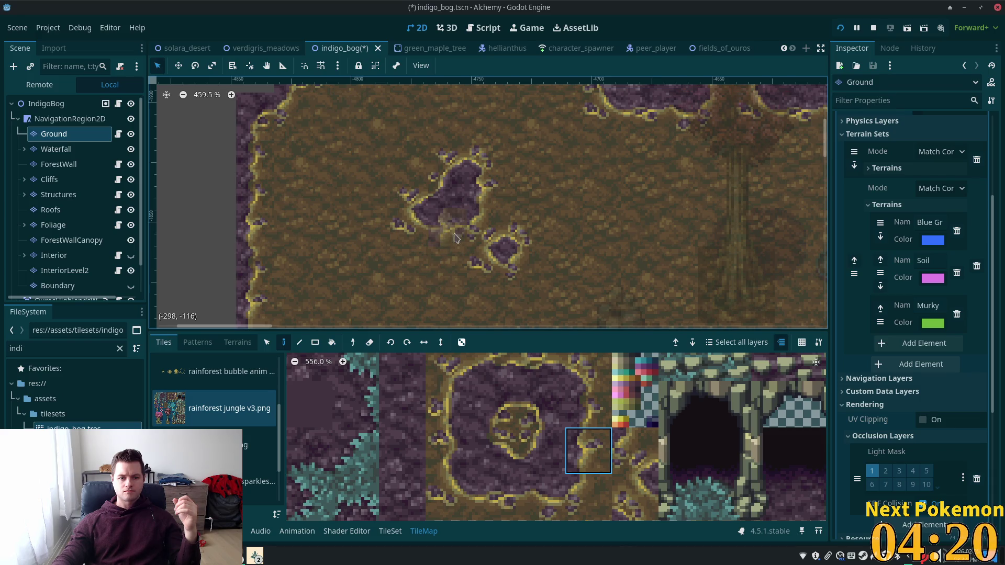
click(539, 502)
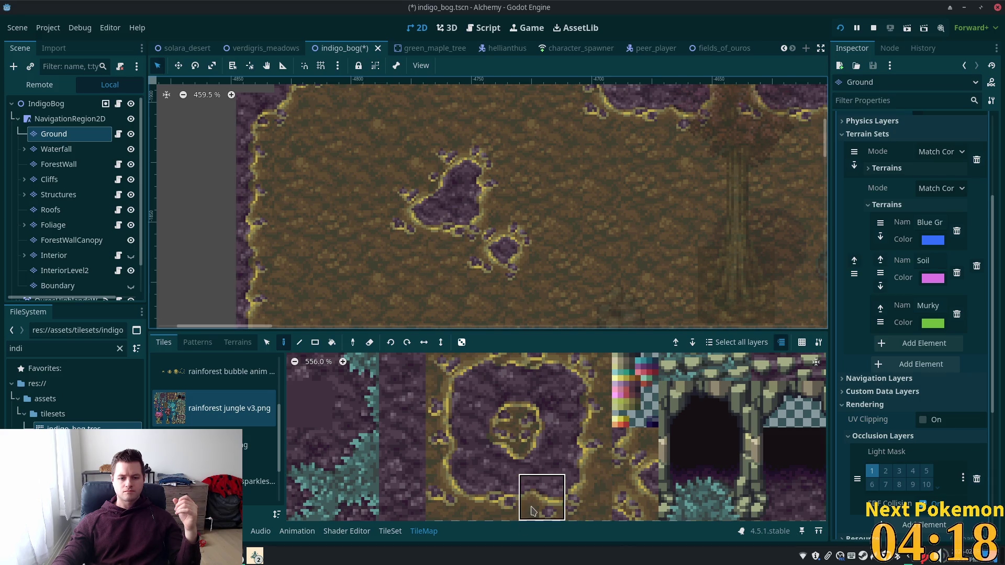
click(494, 500)
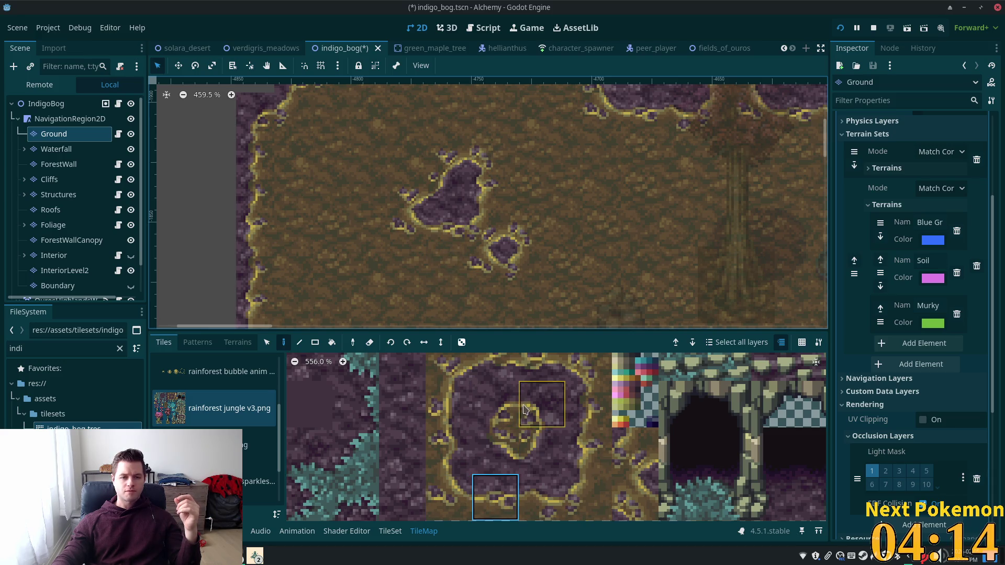
click(454, 493)
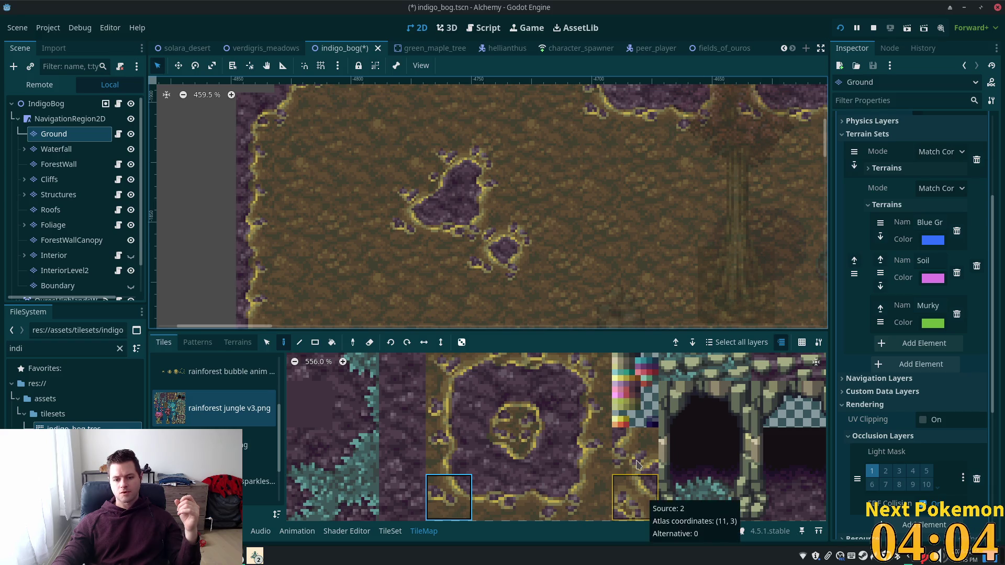
click(634, 498)
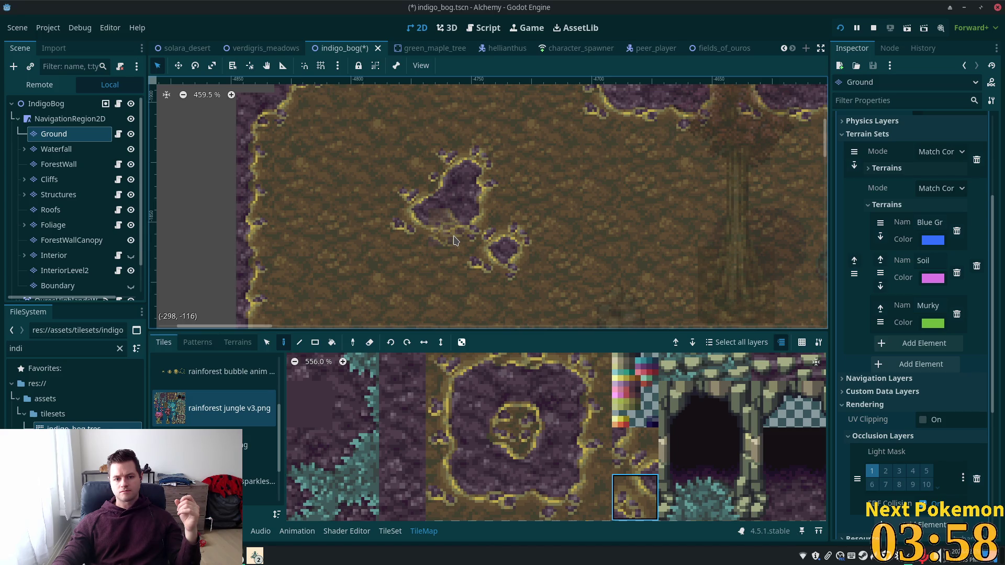
click(454, 239)
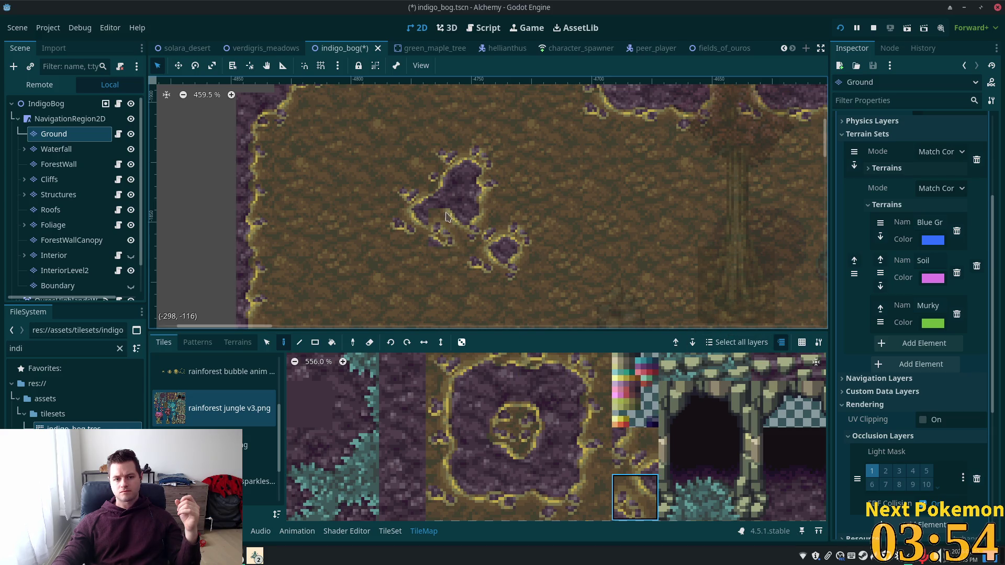
Step: Repaint the pool's left edge with left-edge tiles to form the narrow upward arm
click(589, 404)
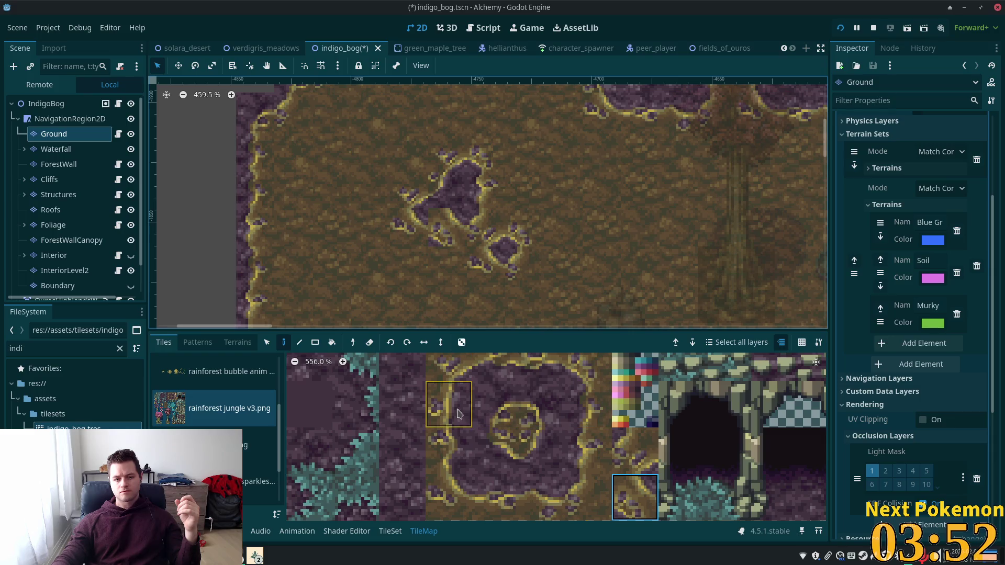
click(444, 439)
click(425, 192)
click(434, 196)
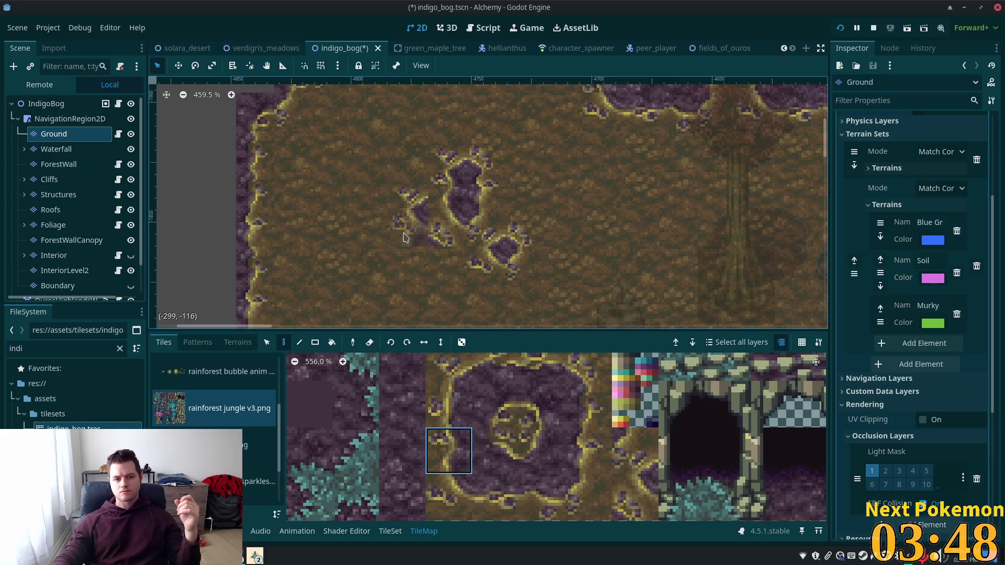
click(463, 372)
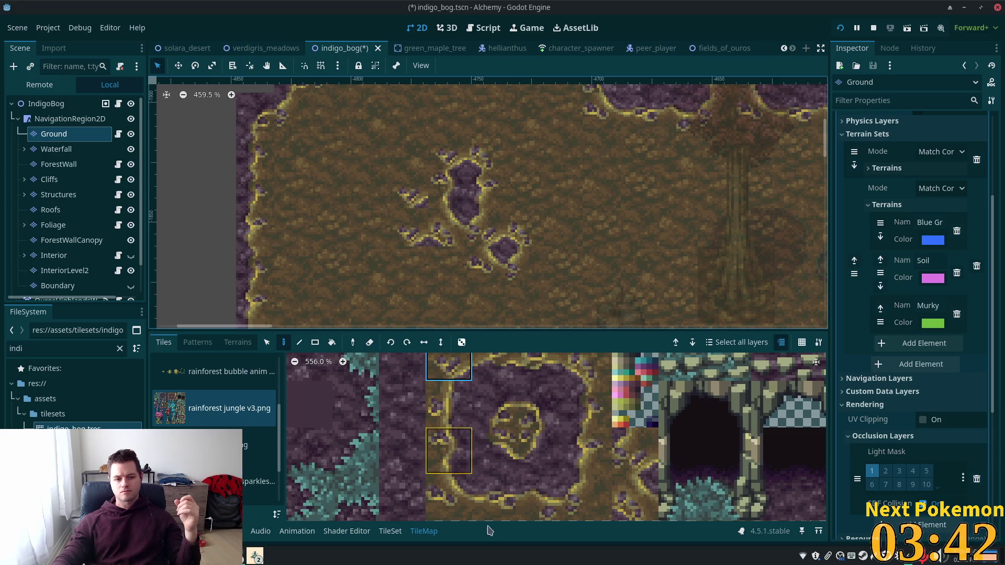
scroll(575, 452, down, 2)
scroll(576, 451, down, 3)
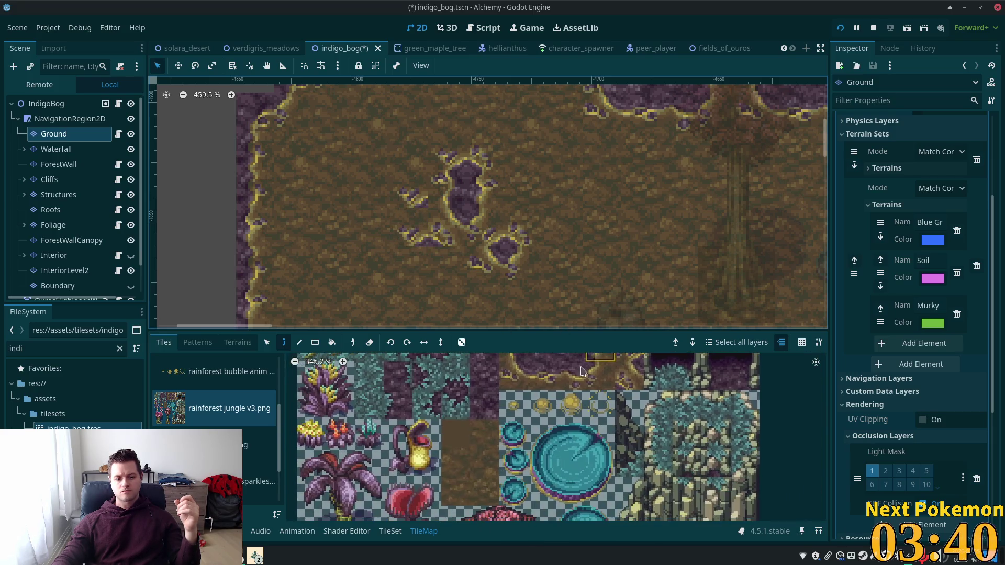
Step: Stamp a two-tile pool piece and extra edge tiles onto the bog's left side
click(484, 492)
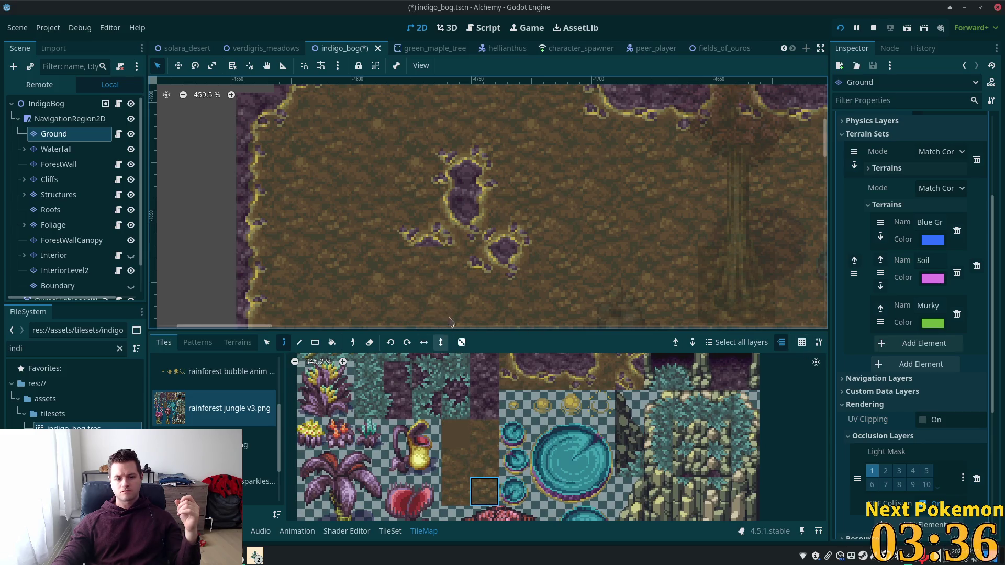
scroll(450, 314, down, 3)
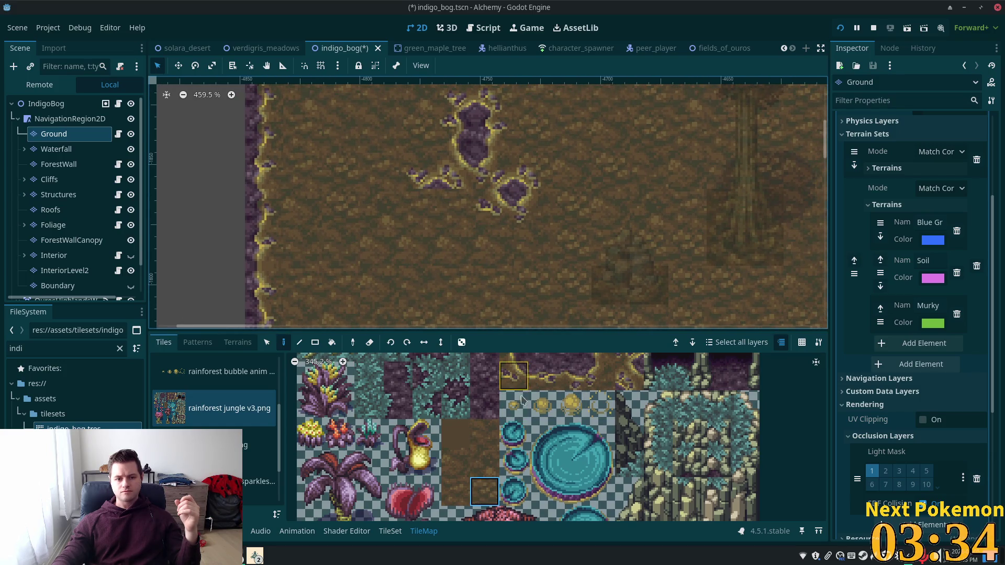
scroll(527, 373, up, 3)
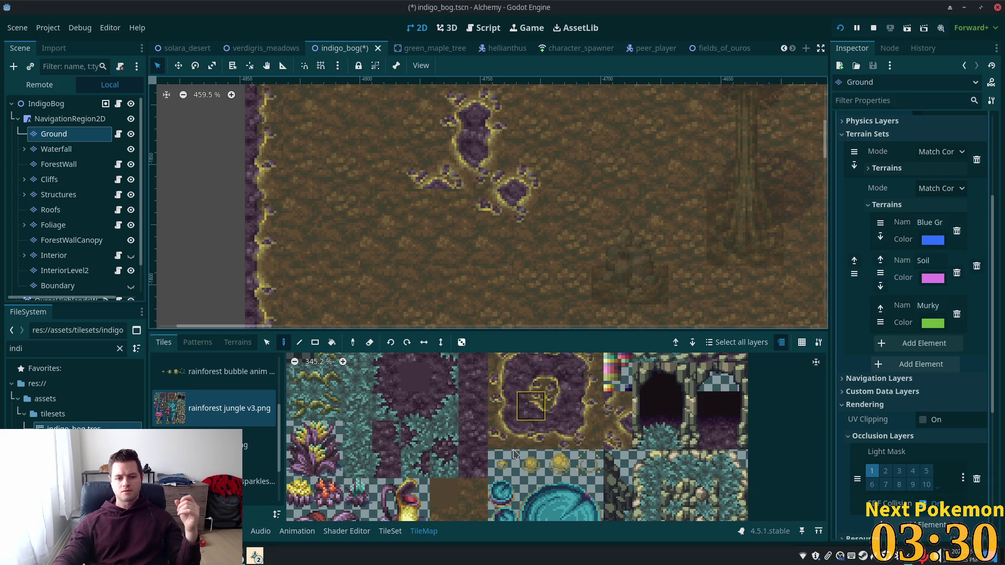
drag(492, 434, 494, 406)
click(416, 241)
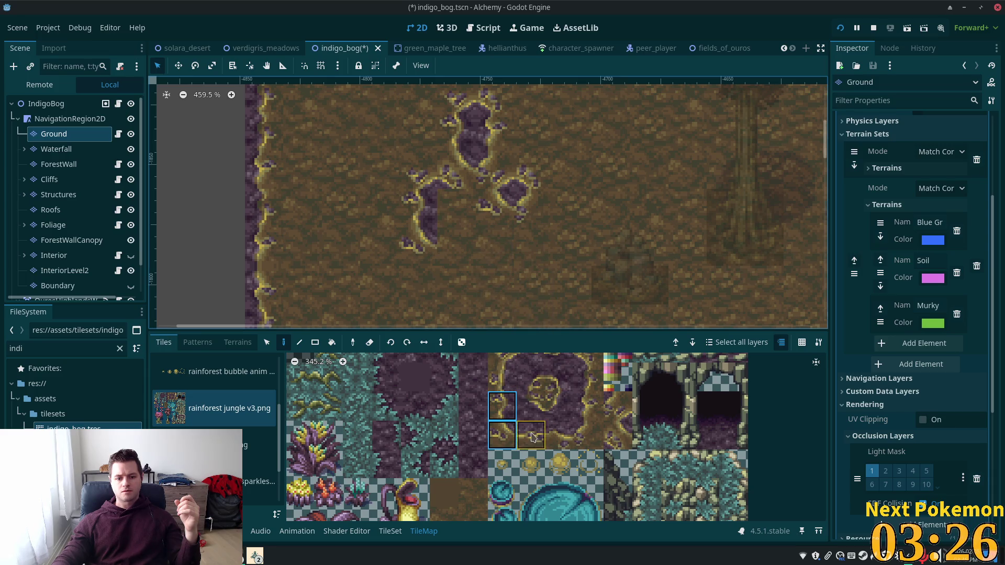
click(507, 432)
click(422, 210)
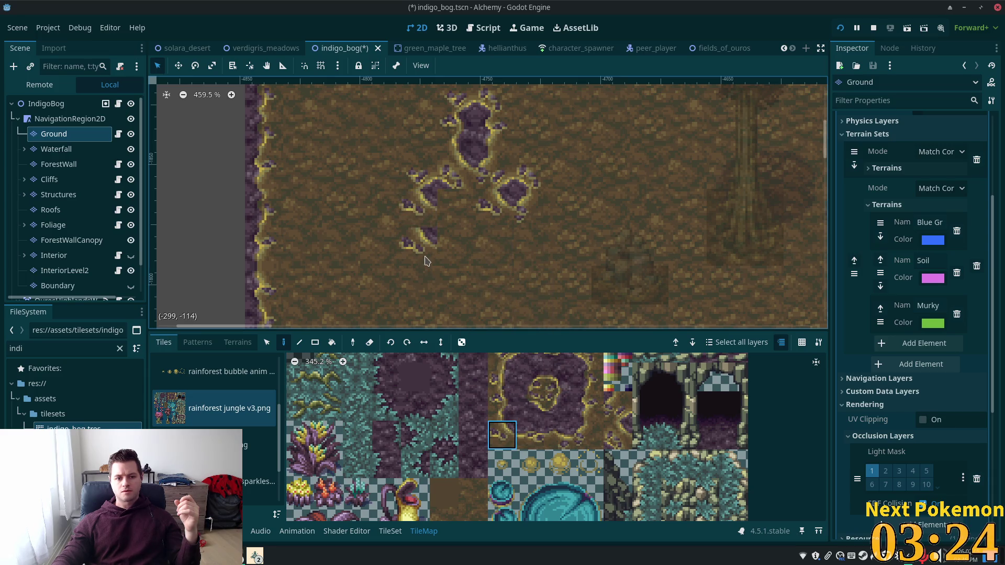
Step: Paint dark pool tiles, an edge tile and purple fill to shape the lower-left lobe
click(473, 514)
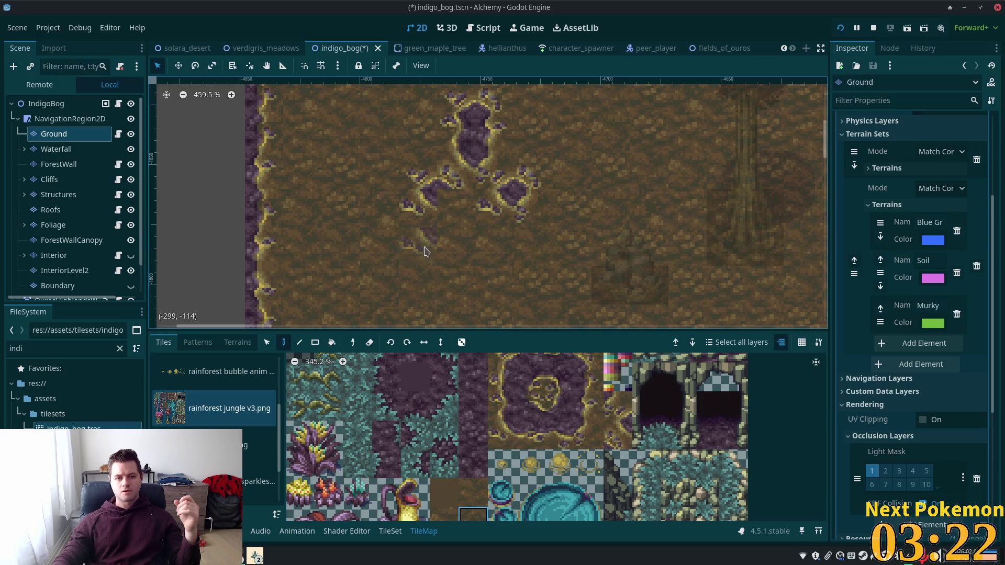
click(579, 432)
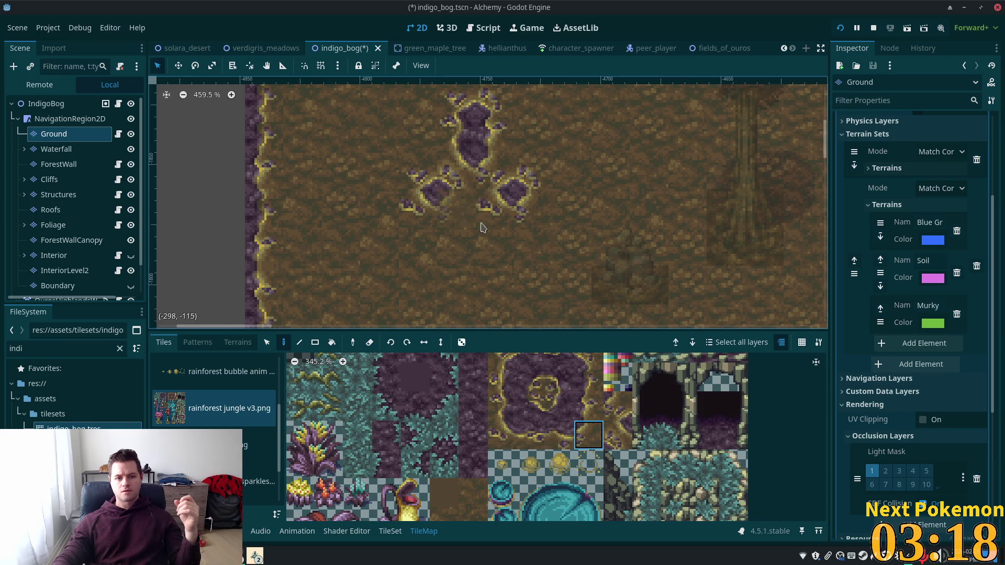
click(558, 435)
click(457, 209)
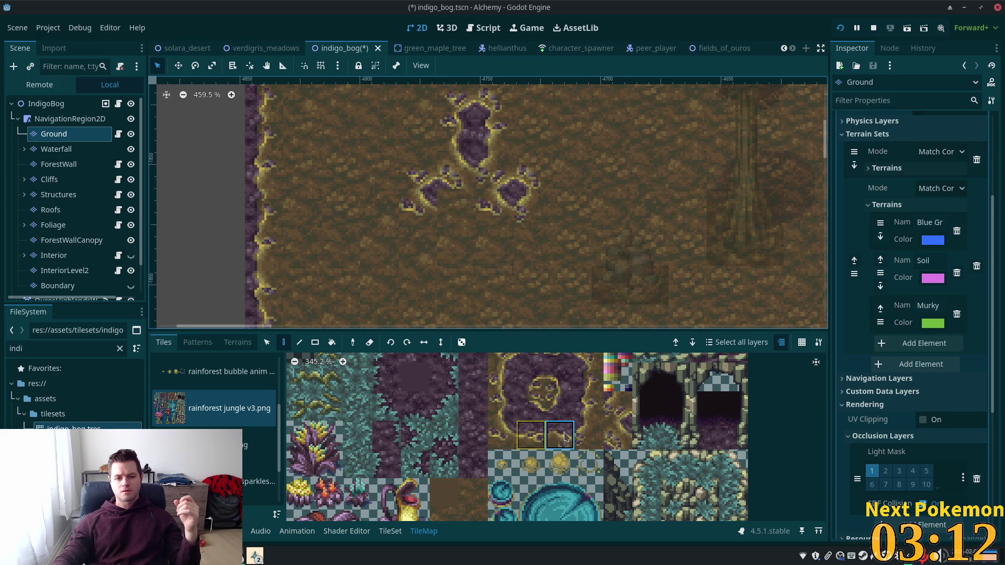
click(588, 406)
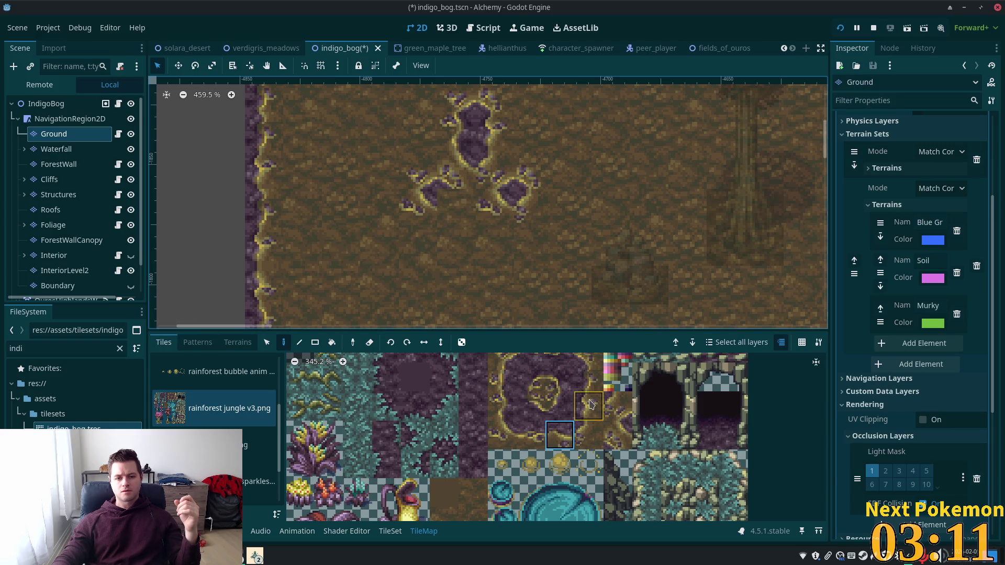
click(455, 208)
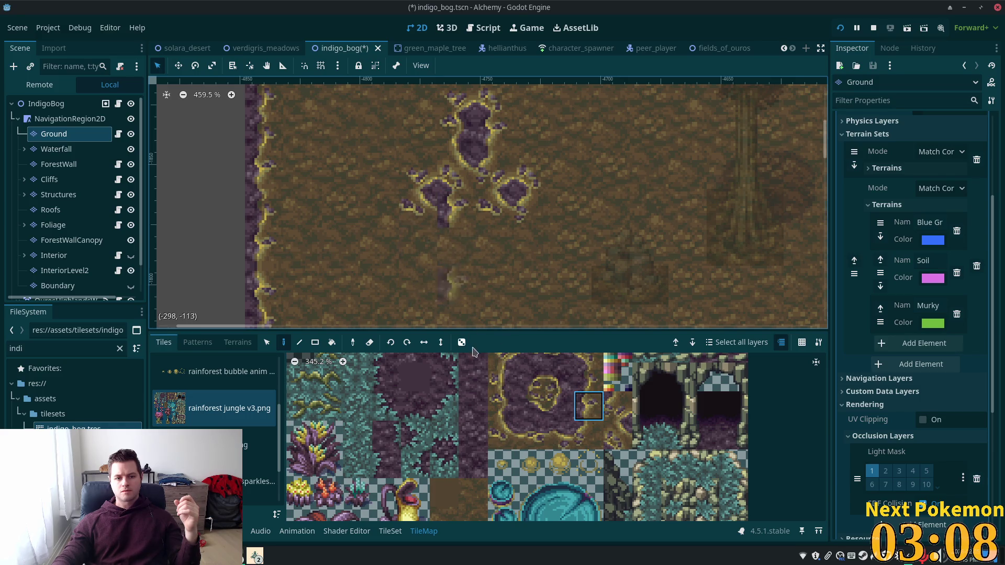
click(502, 434)
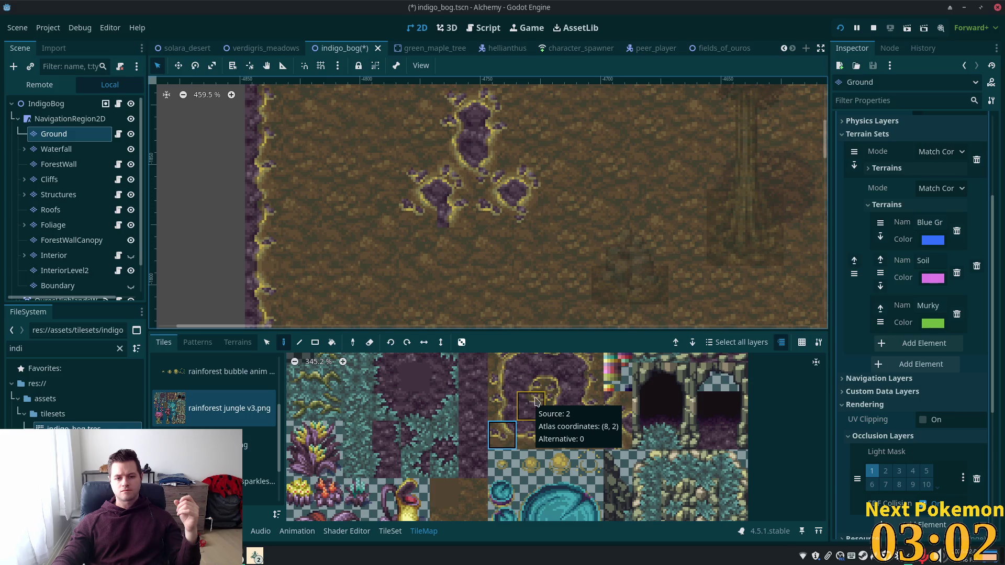
mouse_move(413, 199)
mouse_down()
mouse_move(424, 215)
mouse_move(450, 215)
mouse_up()
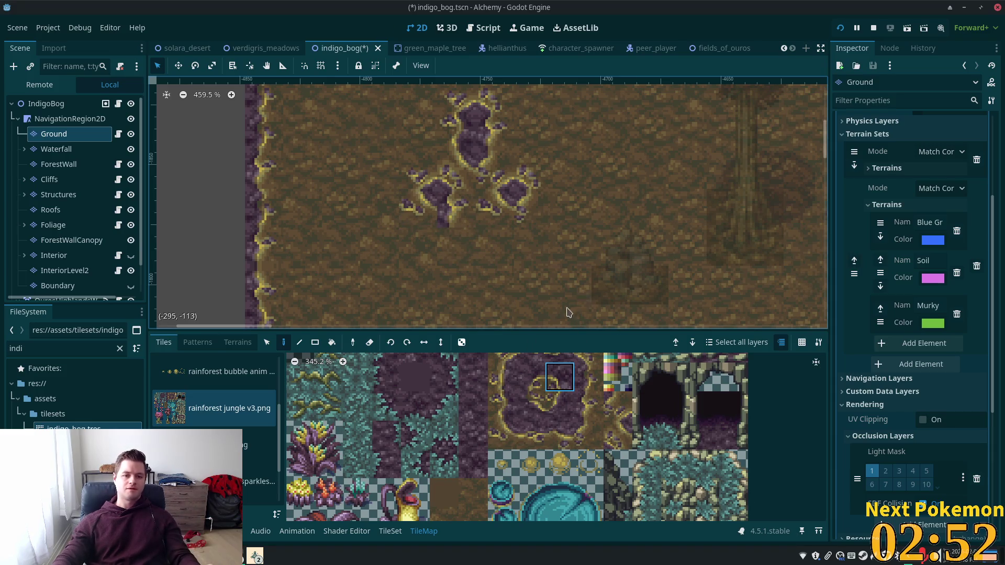
Step: Zoom out to about 195% and pan to see the whole soil clearing and forest border
scroll(653, 277, up, 5)
scroll(652, 277, down, 3)
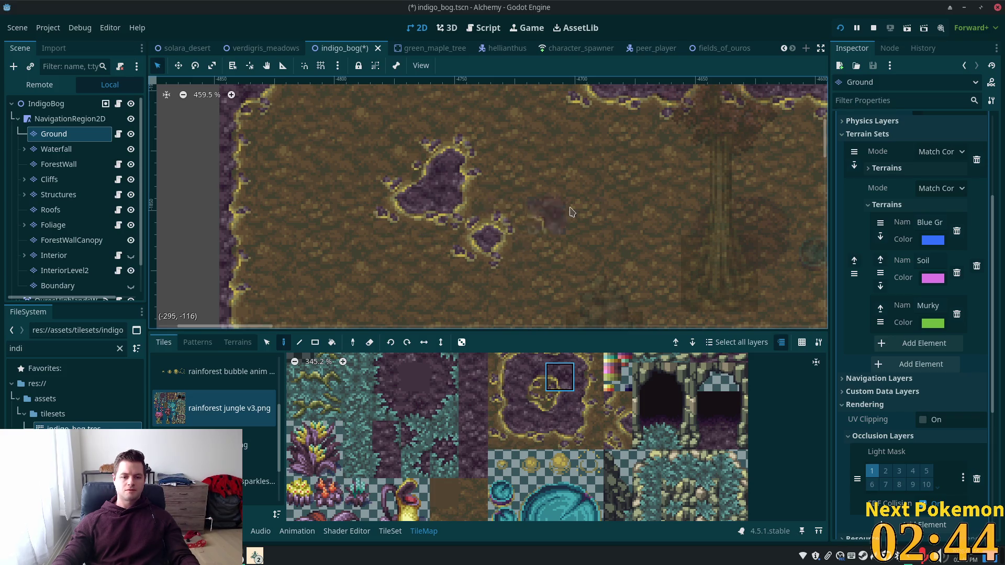
scroll(630, 309, down, 3)
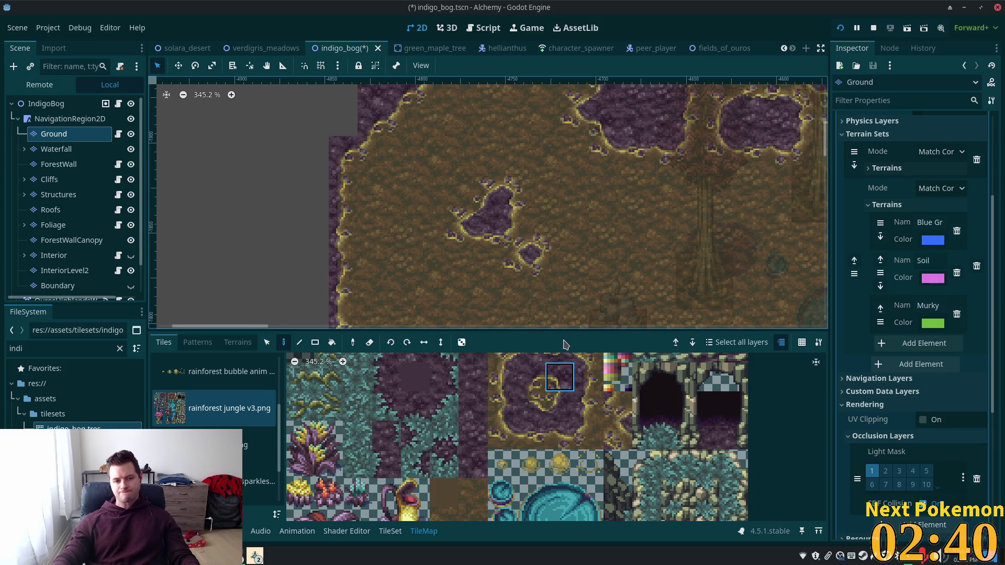
scroll(647, 271, down, 5)
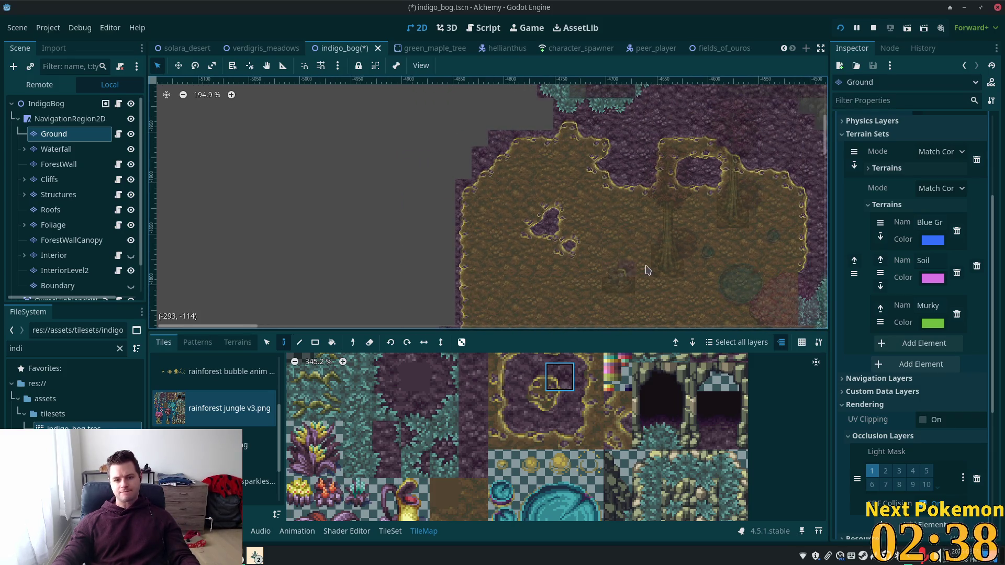
mouse_move(656, 245)
mouse_down()
mouse_move(557, 189)
mouse_move(541, 207)
mouse_up()
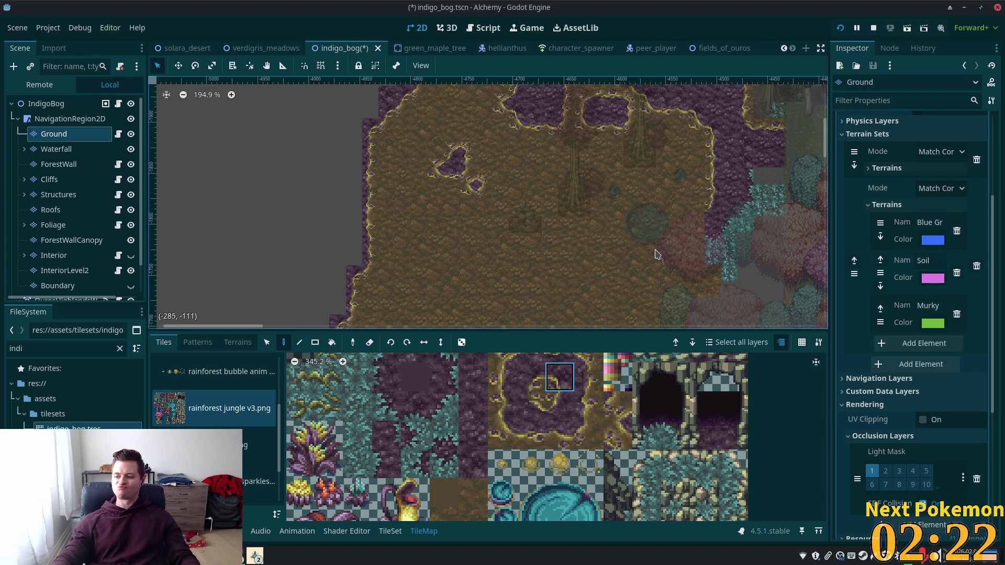
scroll(613, 254, down, 2)
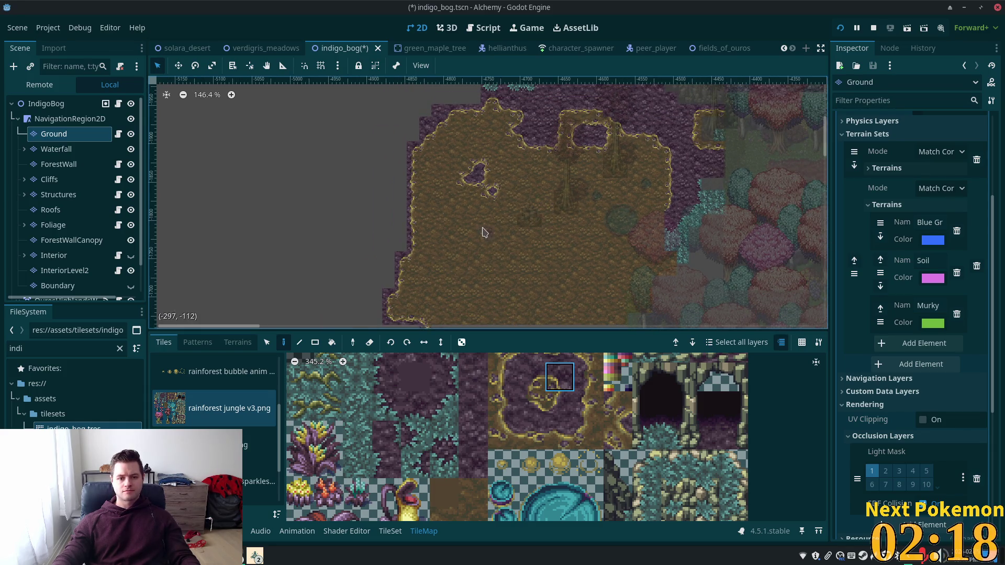
scroll(446, 276, up, 2)
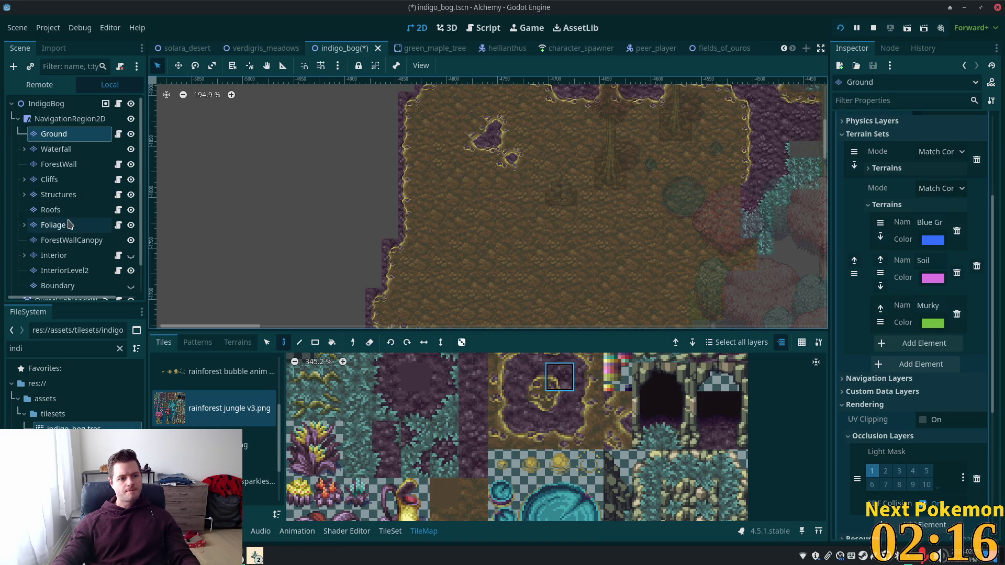
Step: On the Foliage layer, select the pink bog tree tile block and place one tree
click(68, 225)
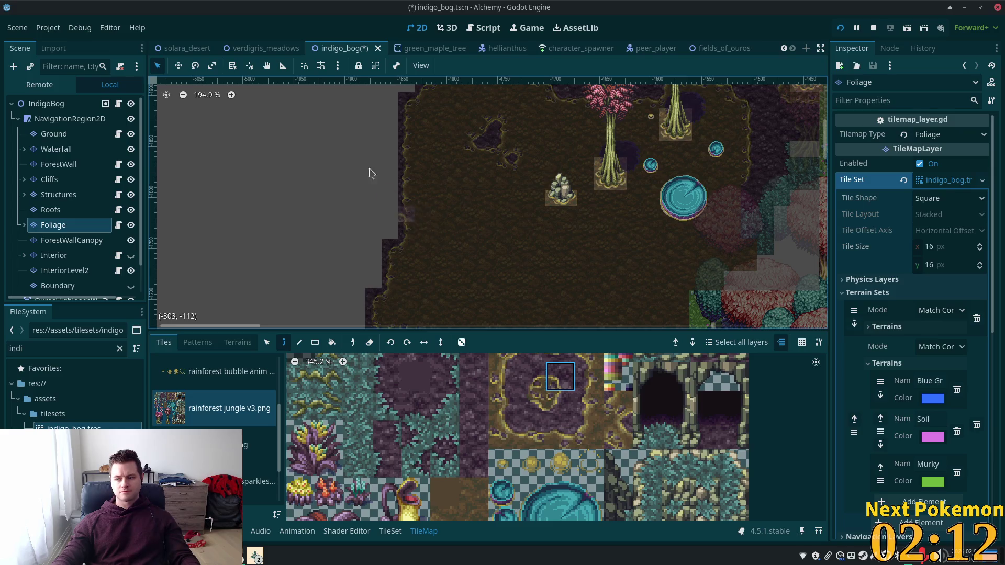
scroll(497, 449, down, 2)
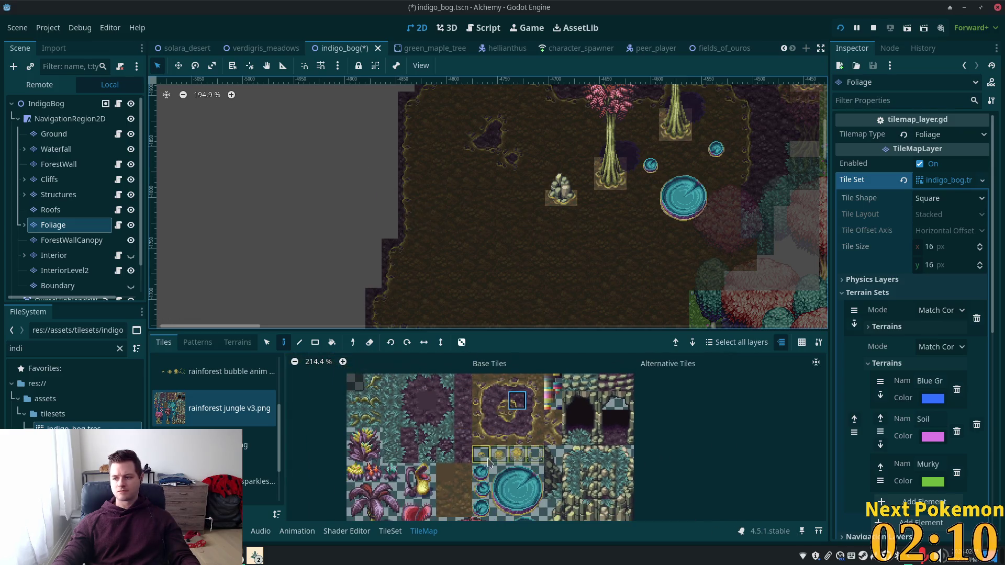
scroll(480, 433, down, 1)
scroll(539, 450, down, 4)
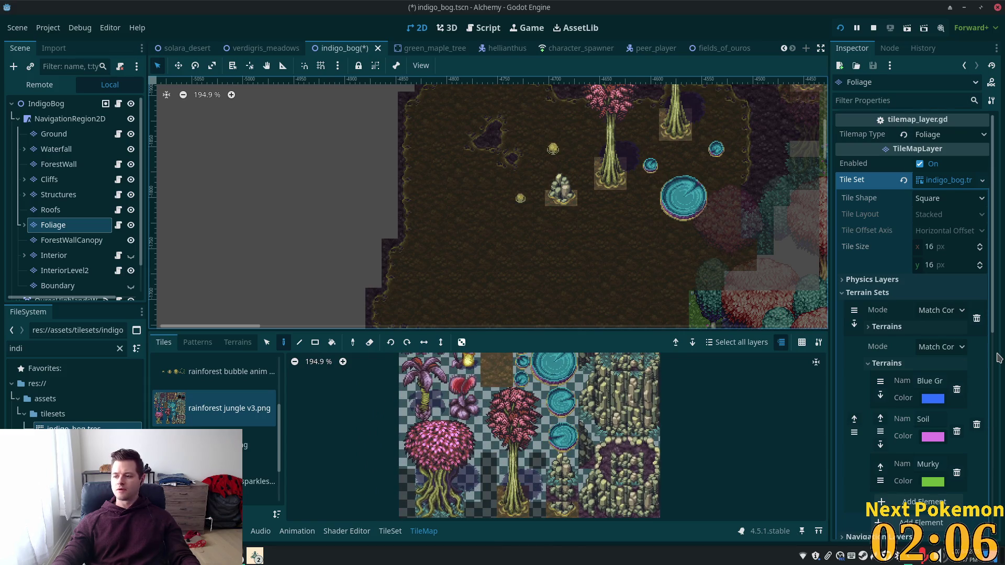
click(505, 358)
click(472, 461)
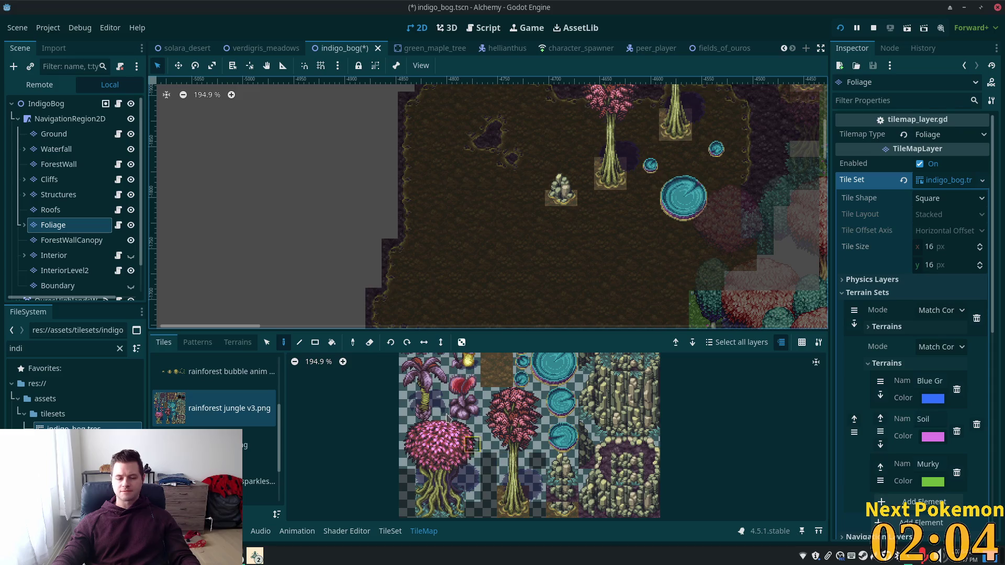
drag(411, 426, 472, 533)
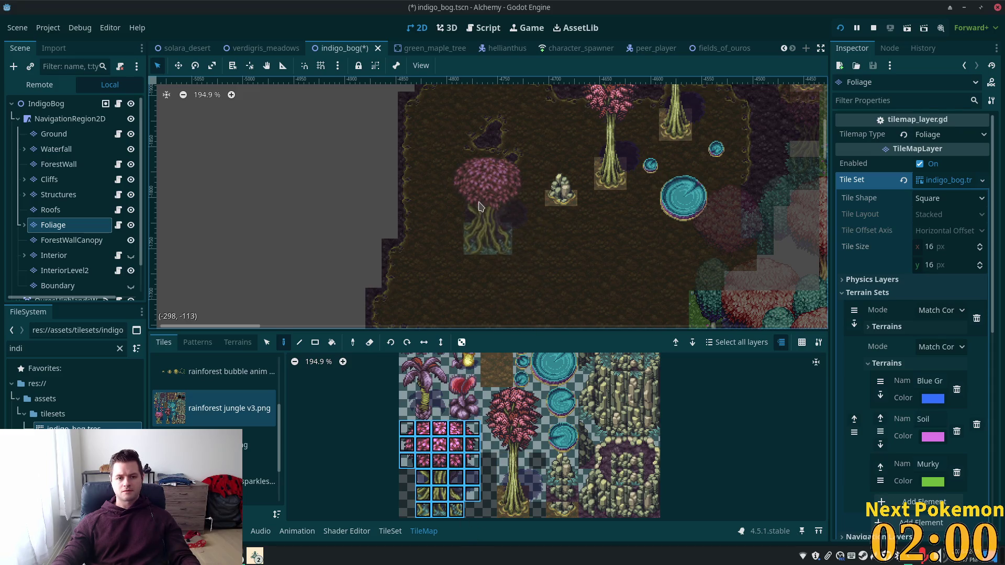
click(507, 223)
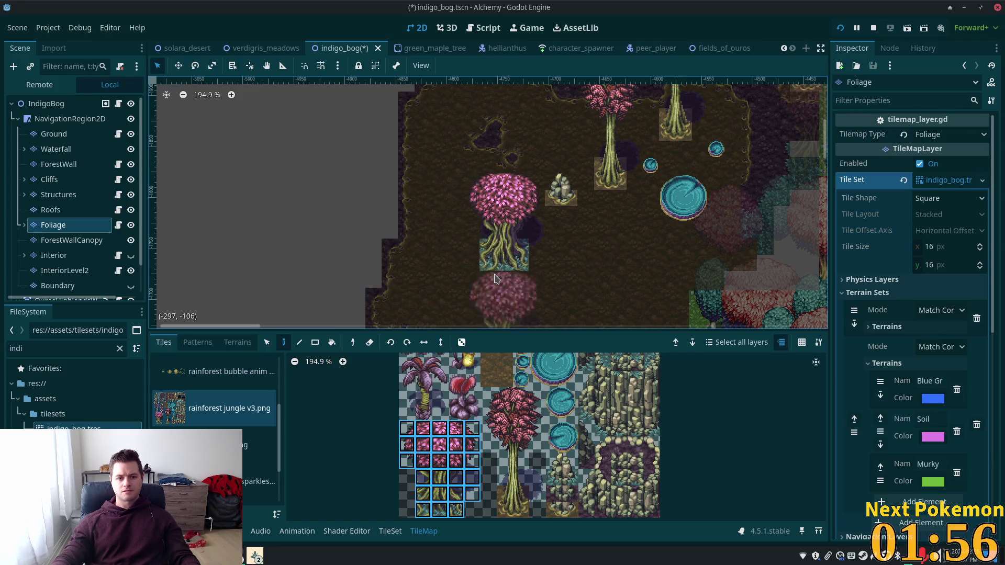
Step: Select the other pink tree's tiles and place it on the nested Foliage layer
drag(472, 395, 538, 510)
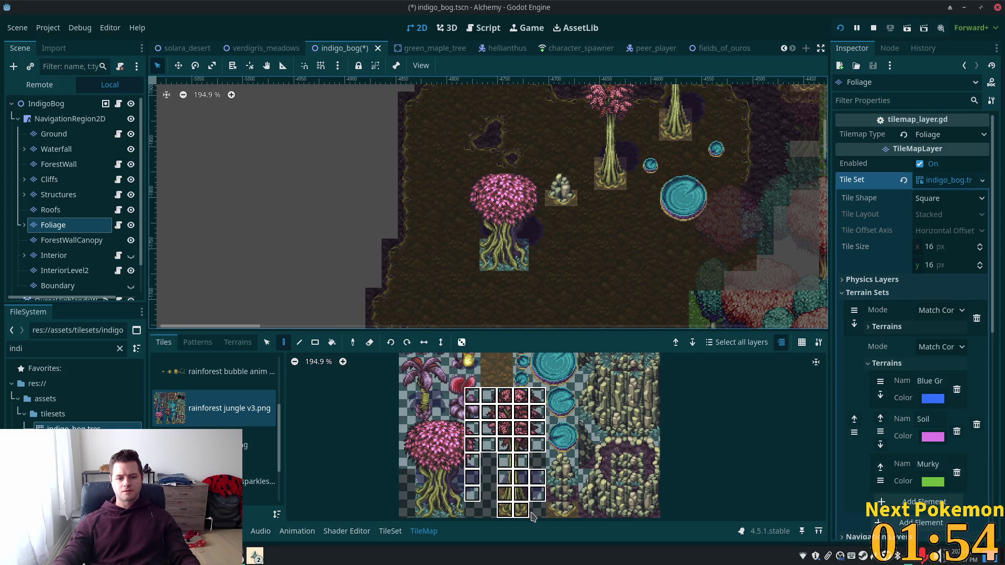
mouse_move(488, 396)
mouse_down()
mouse_move(524, 434)
mouse_move(524, 515)
mouse_move(532, 514)
mouse_up()
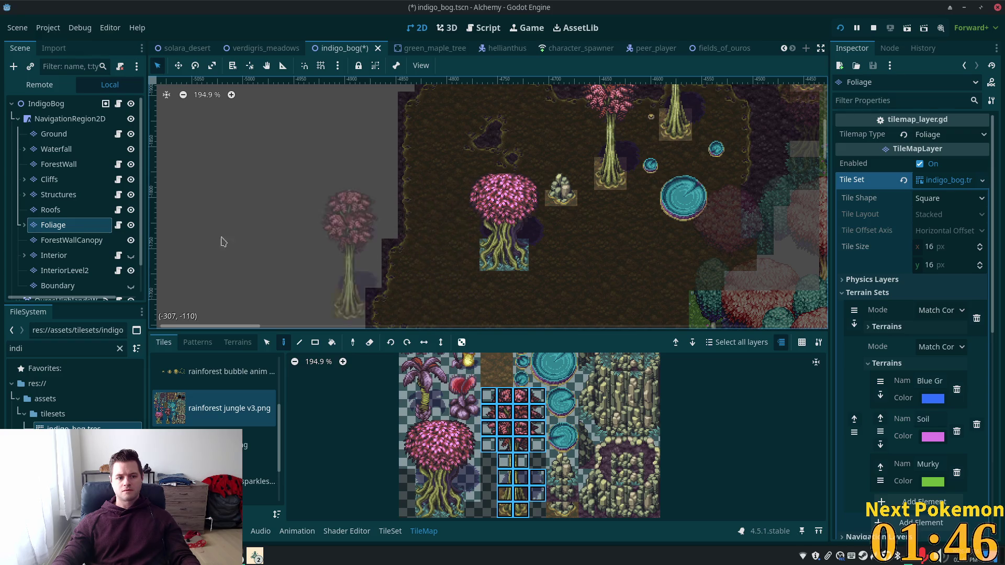
click(24, 225)
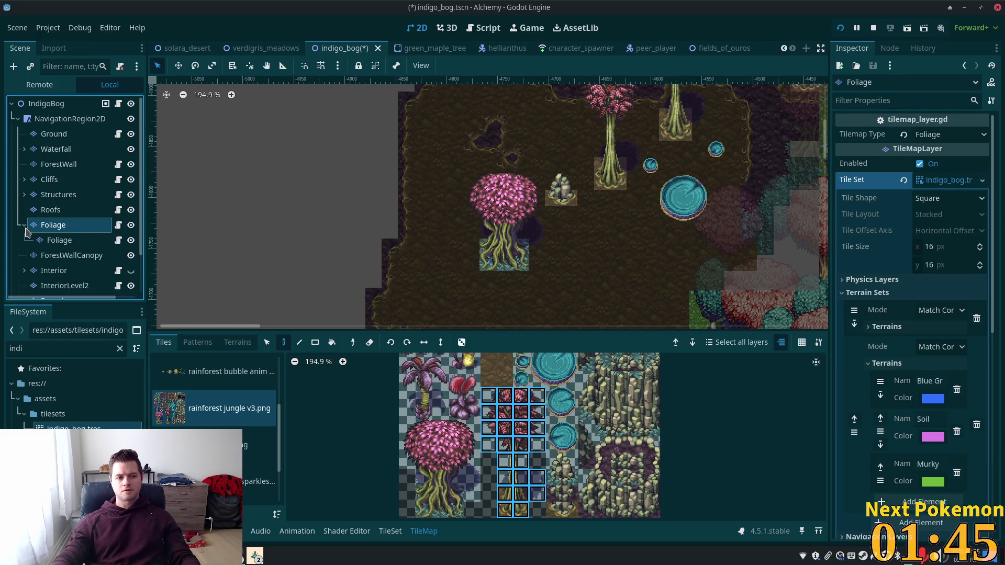
click(59, 240)
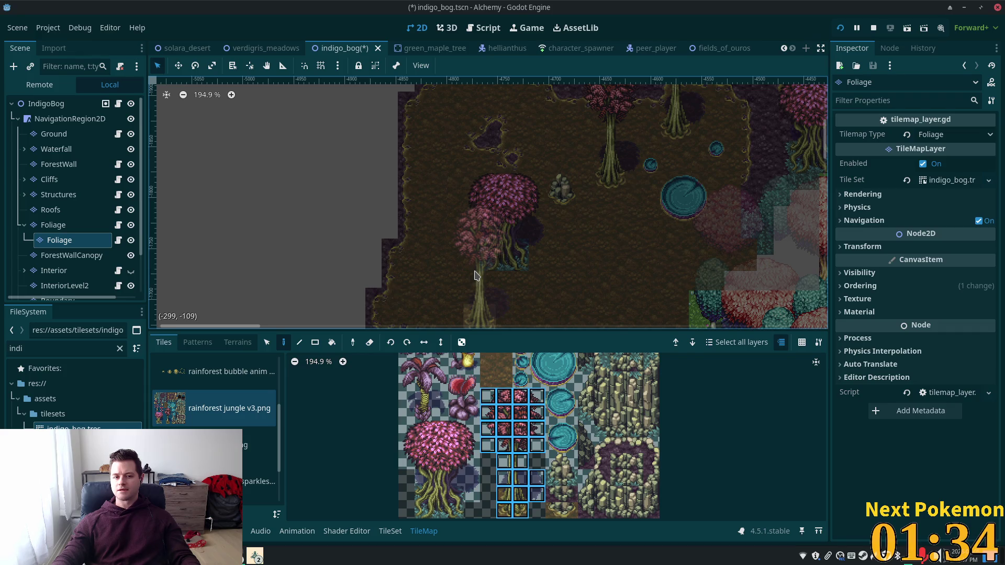
click(476, 275)
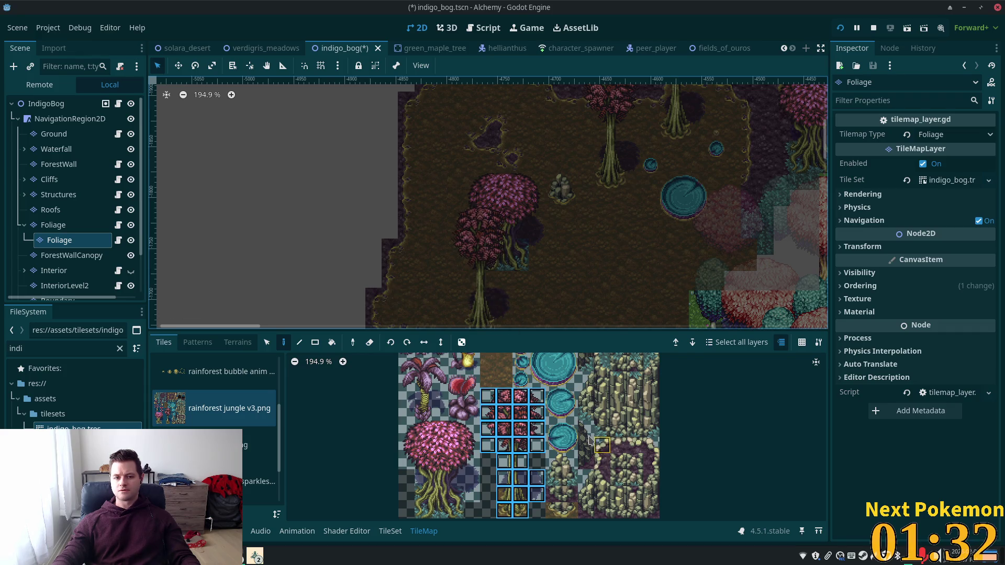
Step: Zoom in on the tree area and pick the plain purple soil tile from the jungle atlas
scroll(587, 439, down, 3)
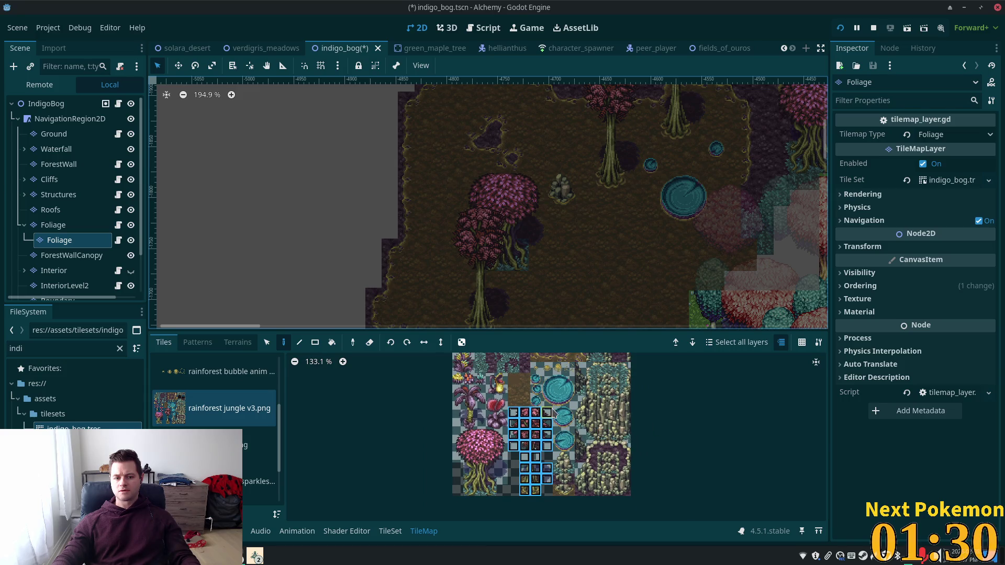
drag(556, 454, 570, 407)
scroll(569, 407, up, 3)
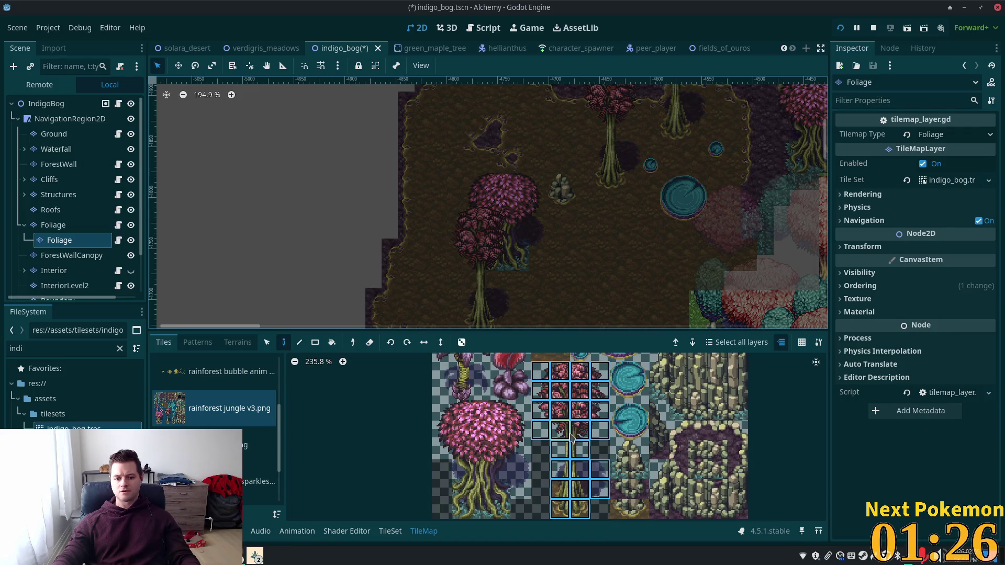
scroll(544, 453, up, 3)
scroll(532, 497, up, 1)
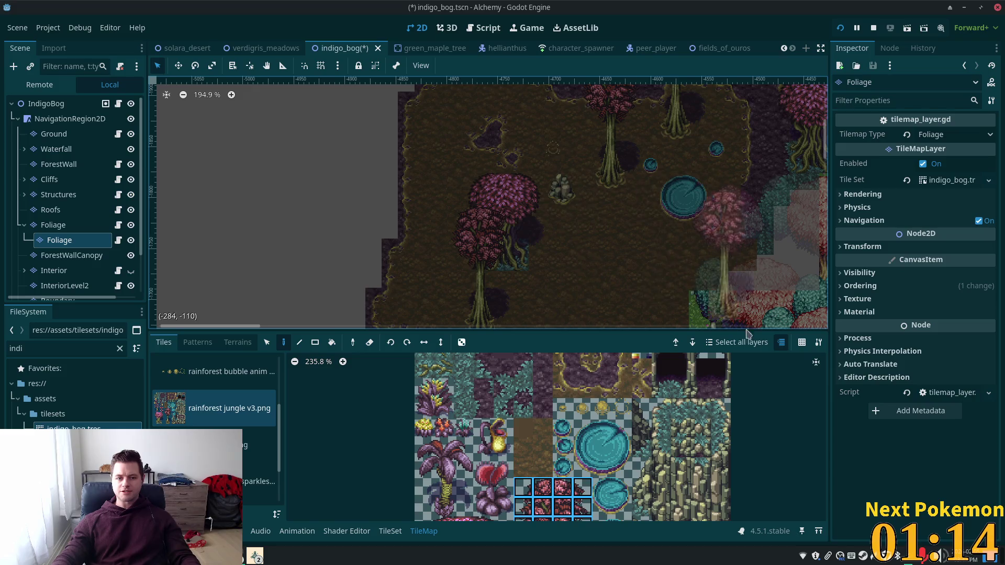
scroll(587, 395, up, 1)
scroll(555, 429, up, 2)
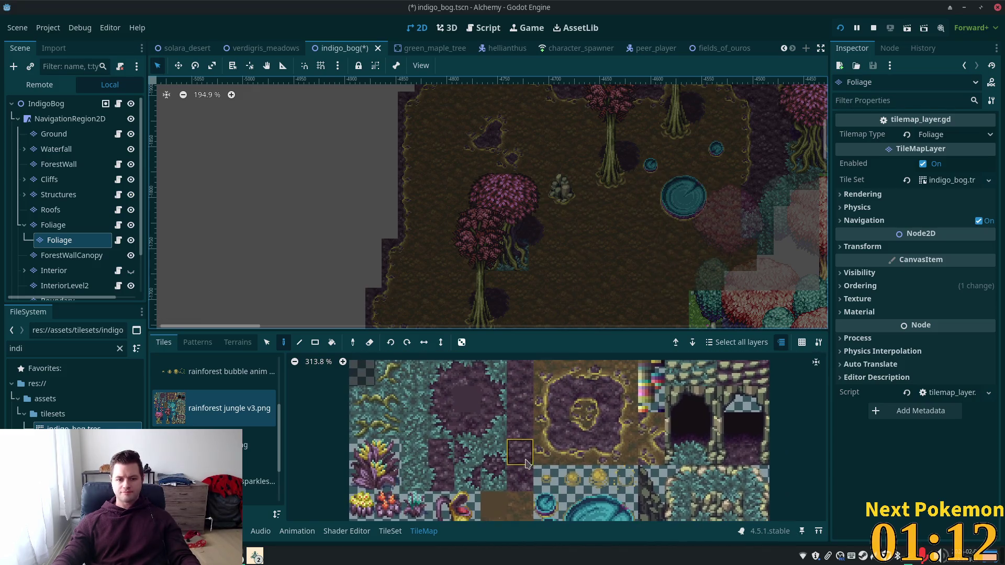
scroll(523, 444, up, 2)
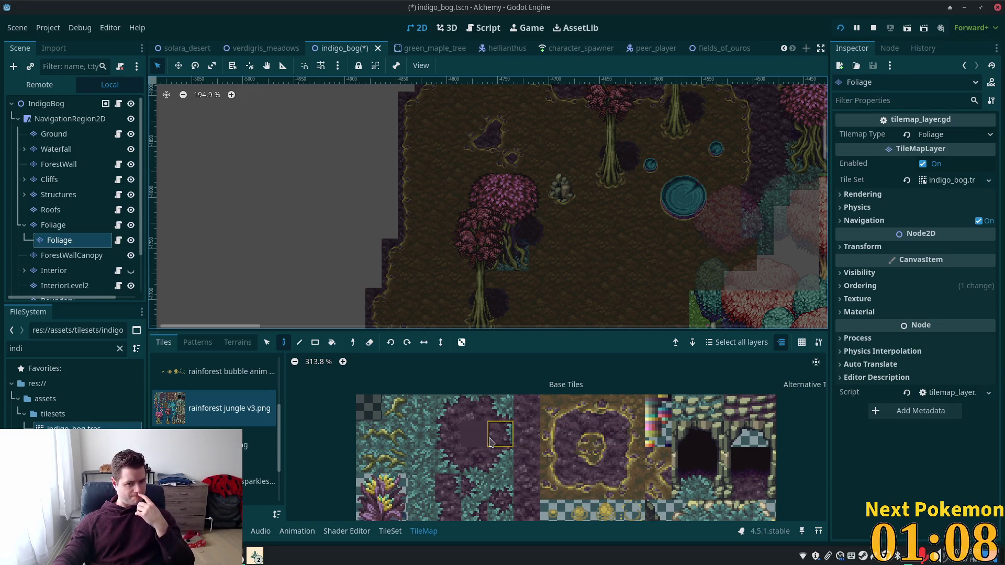
click(485, 443)
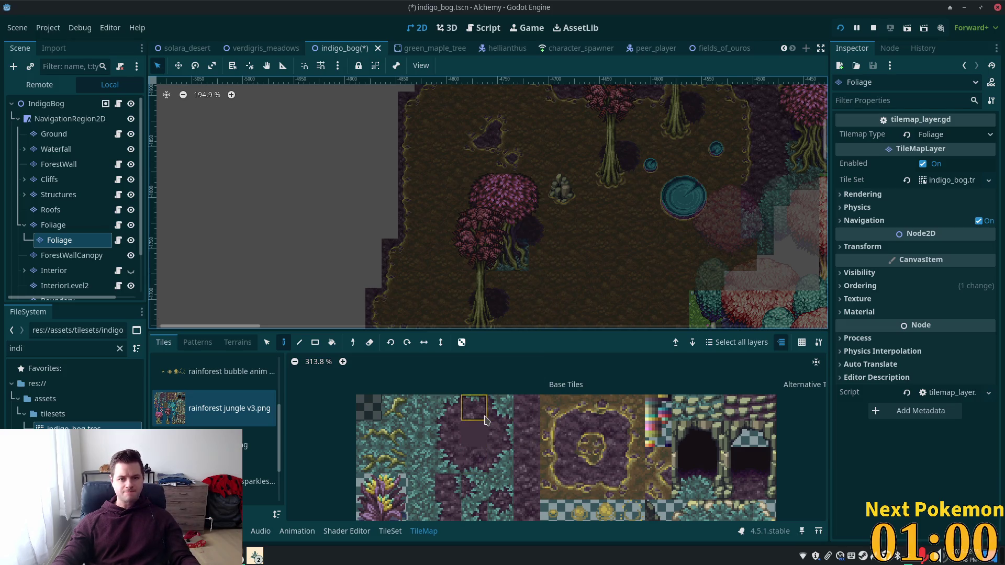
click(440, 434)
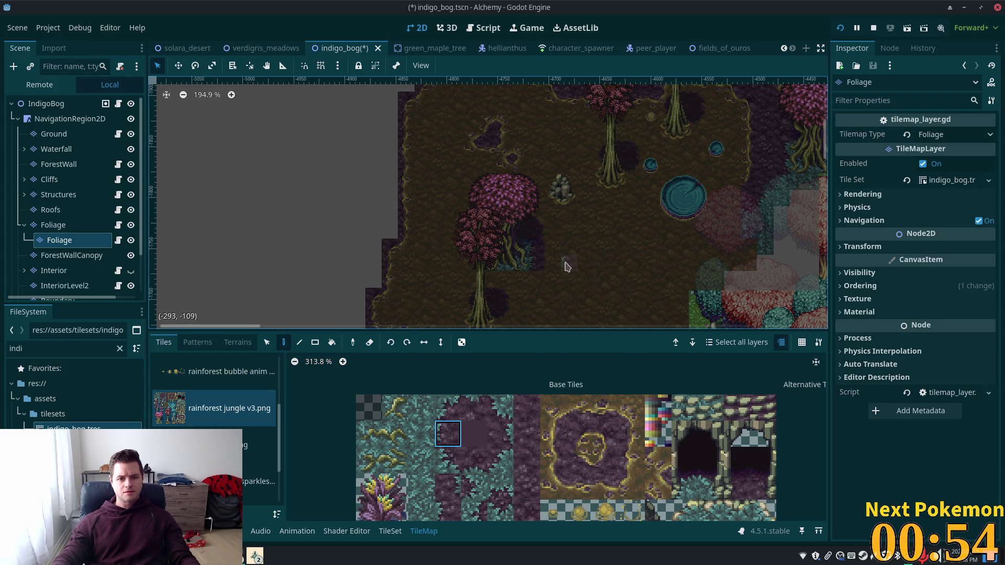
scroll(565, 262, up, 9)
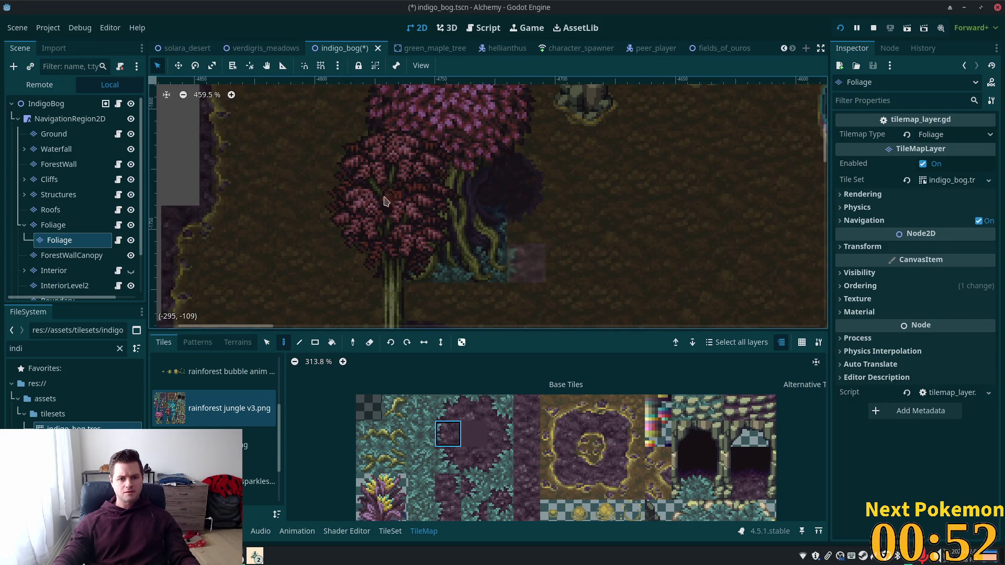
click(65, 134)
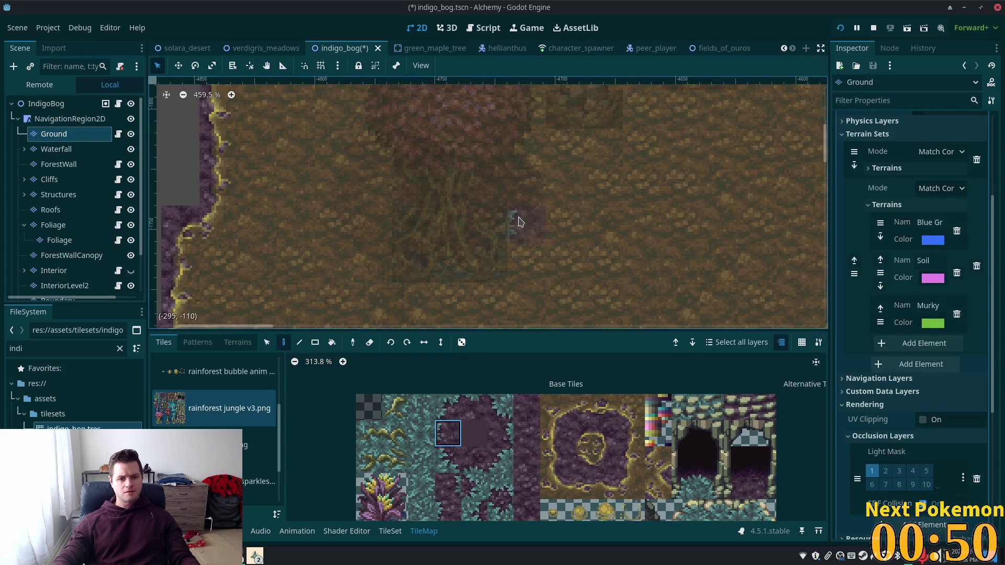
Step: Paint a purple soil tile and yellow-edged border tiles beside and below the purple block
click(524, 262)
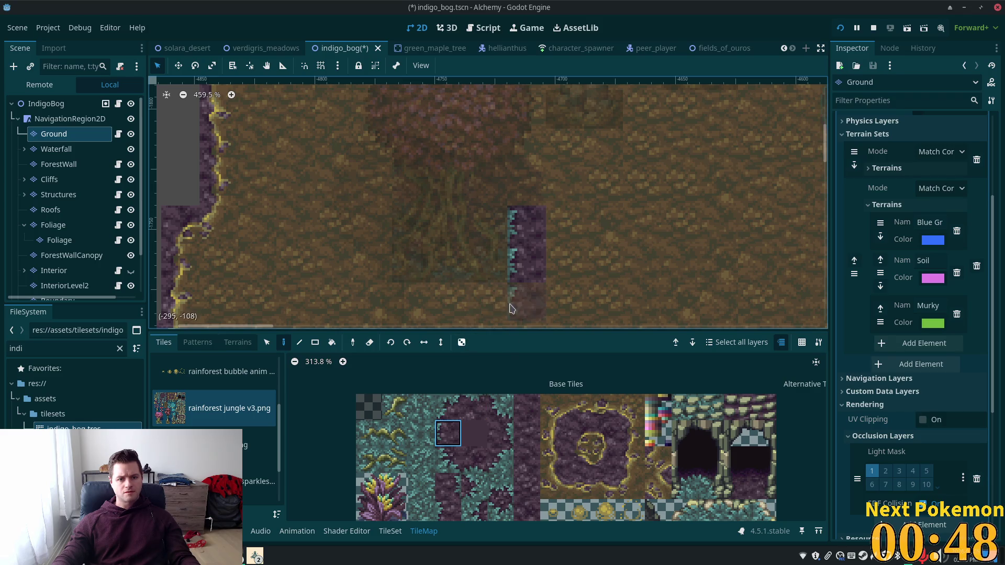
click(632, 433)
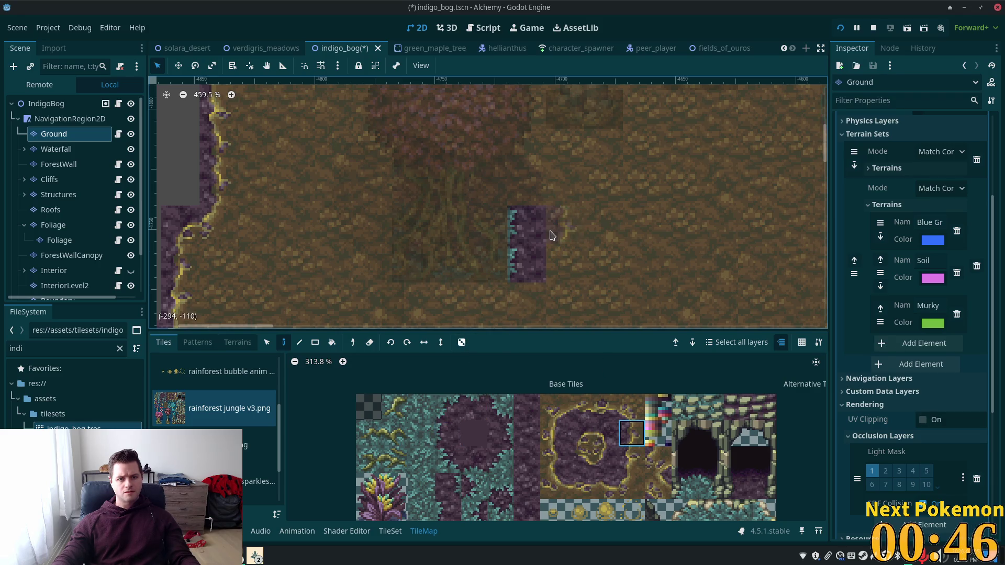
click(565, 263)
click(632, 486)
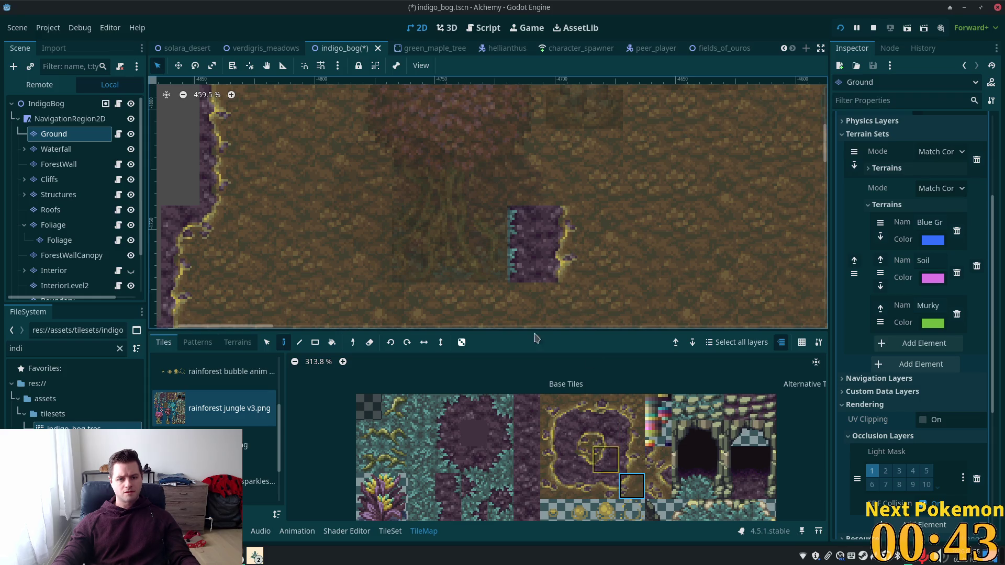
click(559, 311)
click(579, 486)
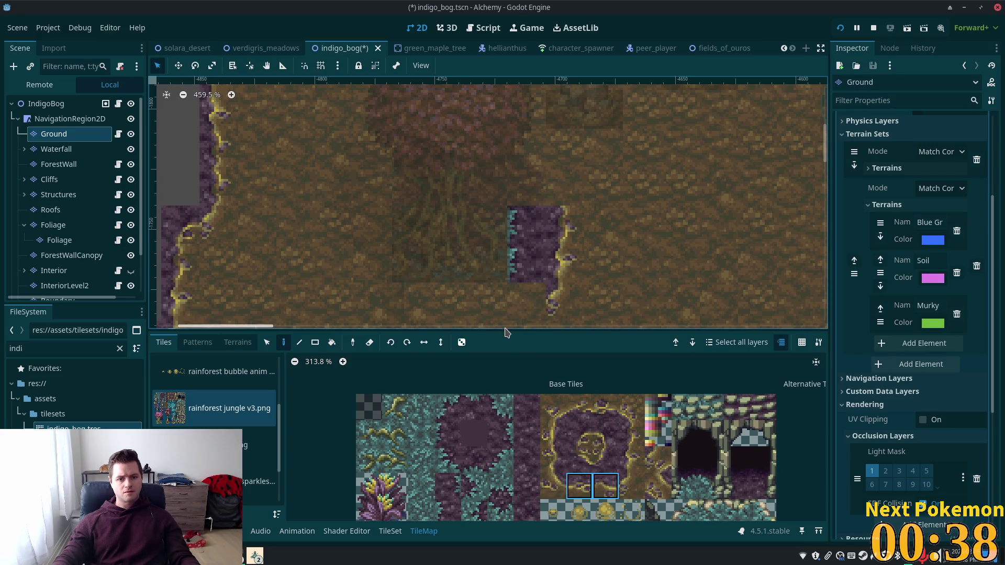
click(489, 296)
Step: Replace the yellow-edged corner with plain purple soil and erase a misplaced purple tile
scroll(527, 221, down, 2)
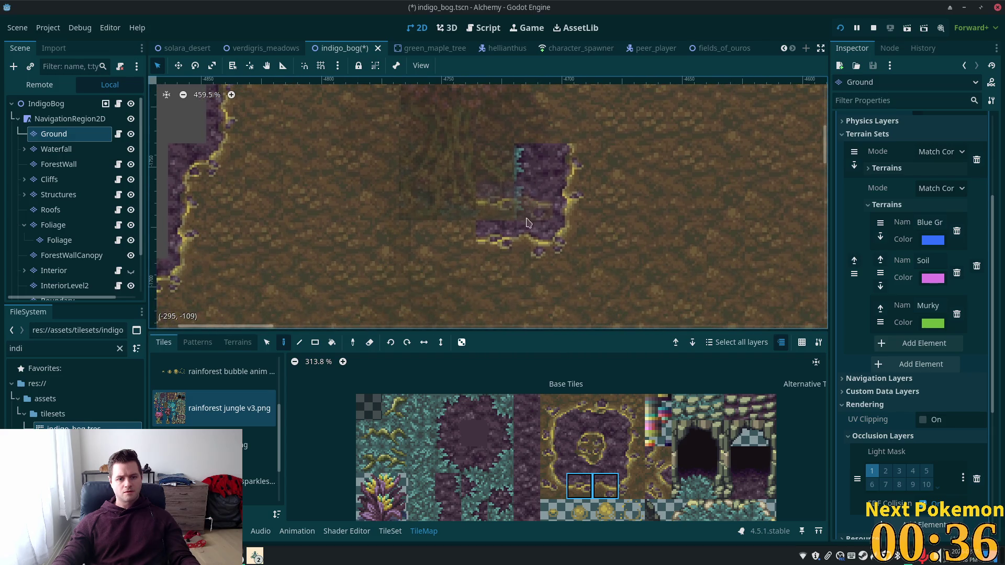
click(474, 408)
click(495, 240)
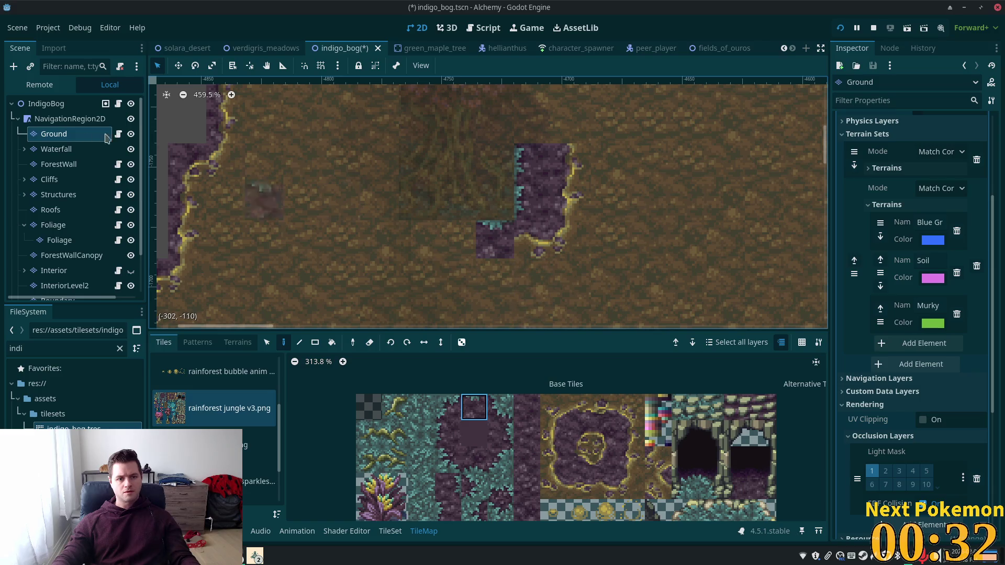
click(46, 103)
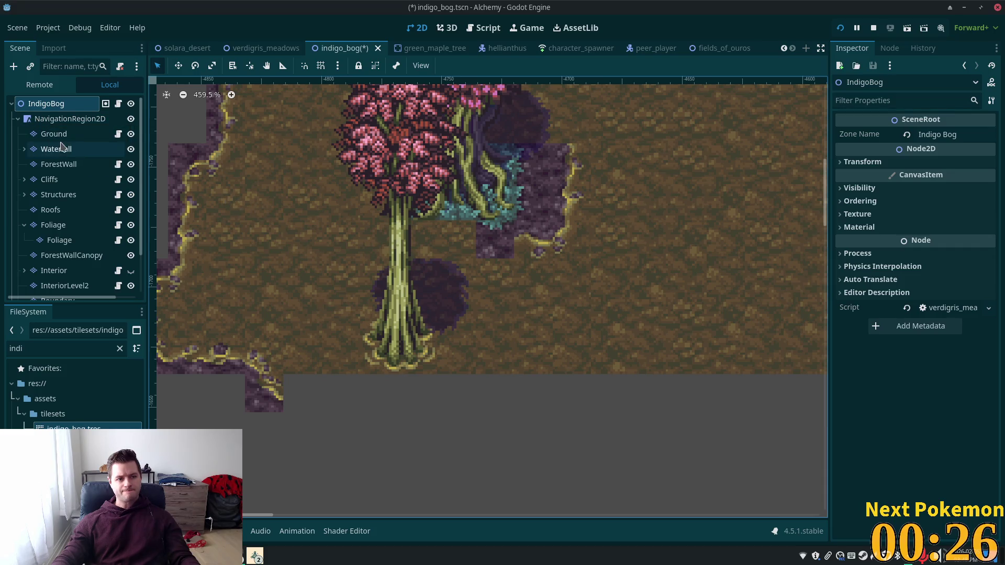
click(54, 134)
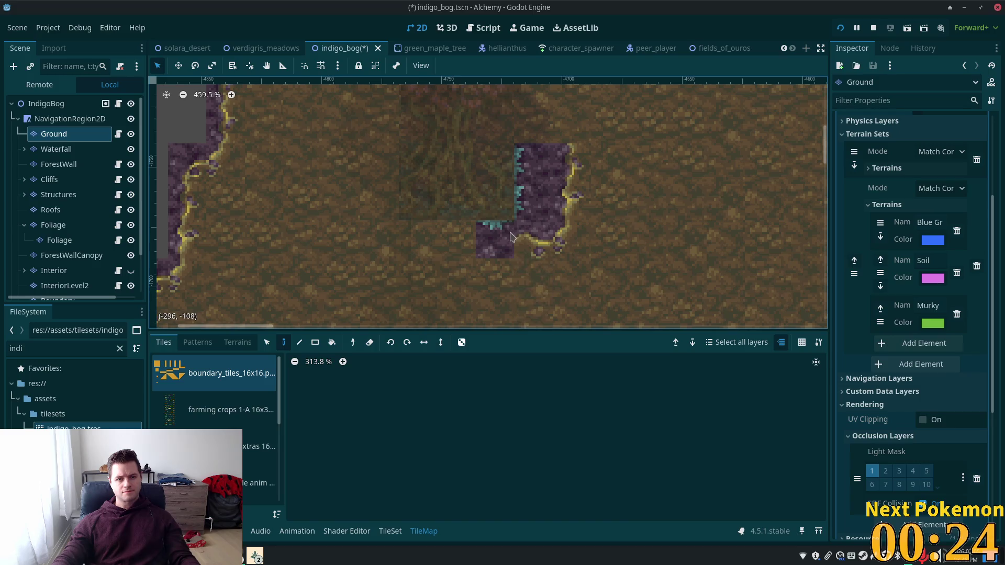
click(530, 256)
right_click(526, 256)
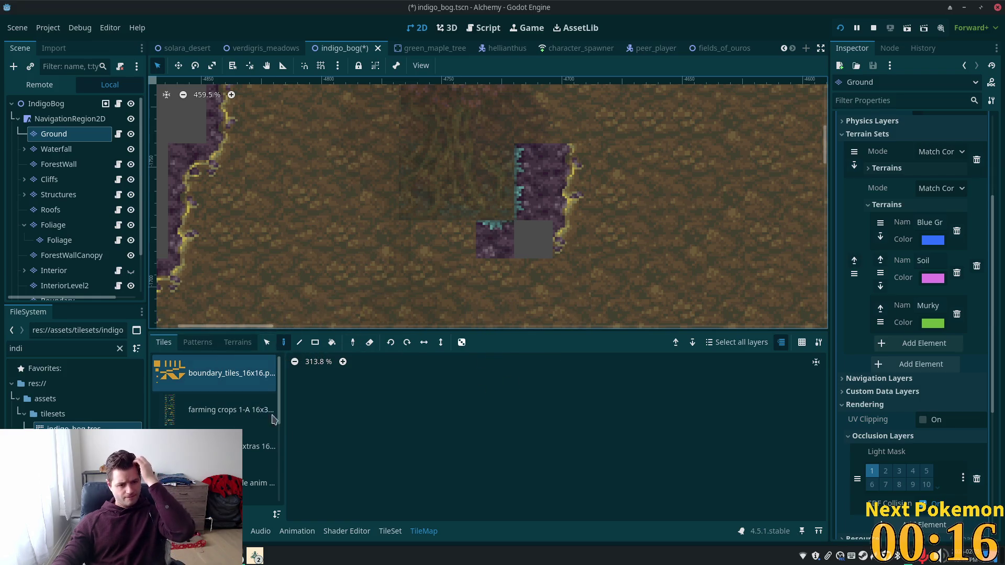
Step: Fill the gap with a yellow-rimmed edge tile from rainforest jungle v3.png and add a bottom-edge strip leftward
scroll(219, 418, down, 5)
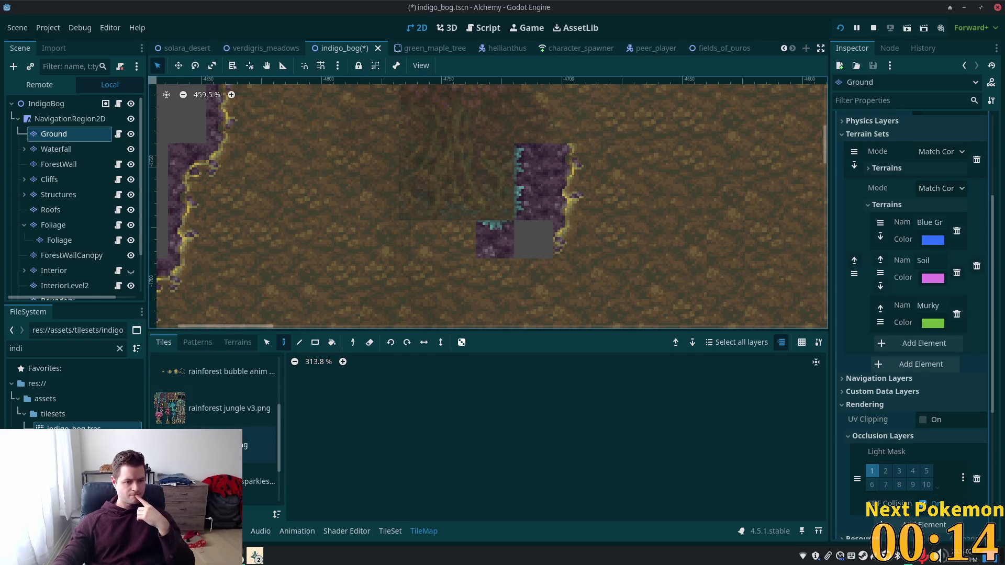
click(208, 413)
click(579, 433)
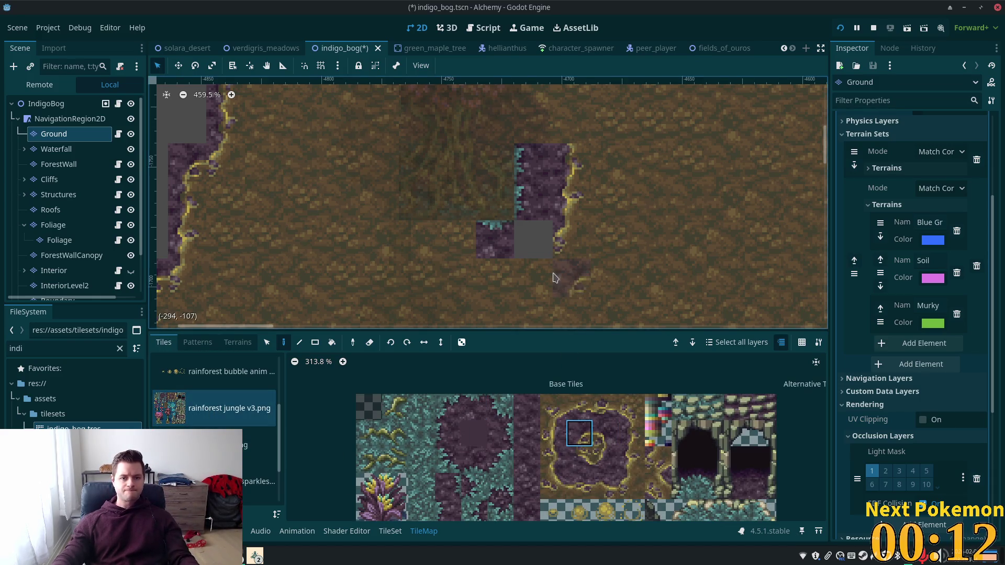
click(533, 245)
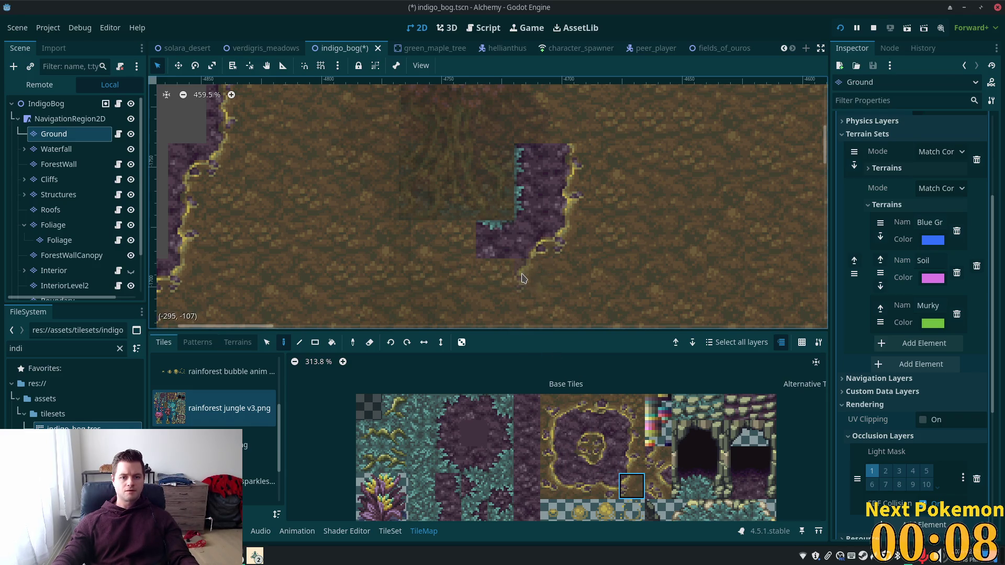
mouse_move(553, 487)
mouse_down()
mouse_move(601, 488)
mouse_move(580, 488)
mouse_up()
click(492, 273)
click(455, 246)
key(ctrl+z)
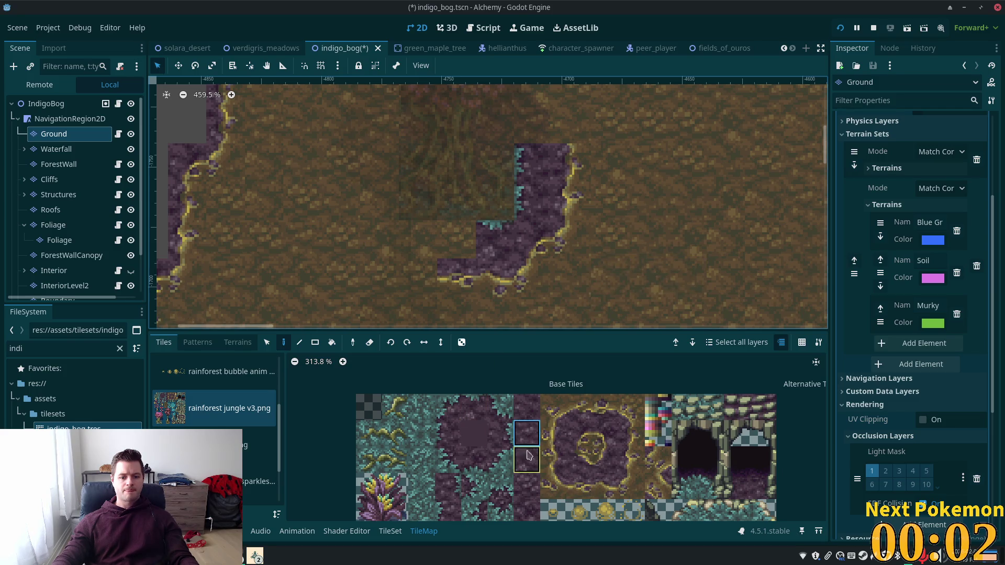
Step: Add a corner edge tile, teal grass left of the purple patch, and a vine-edge tile below it
click(527, 486)
click(458, 242)
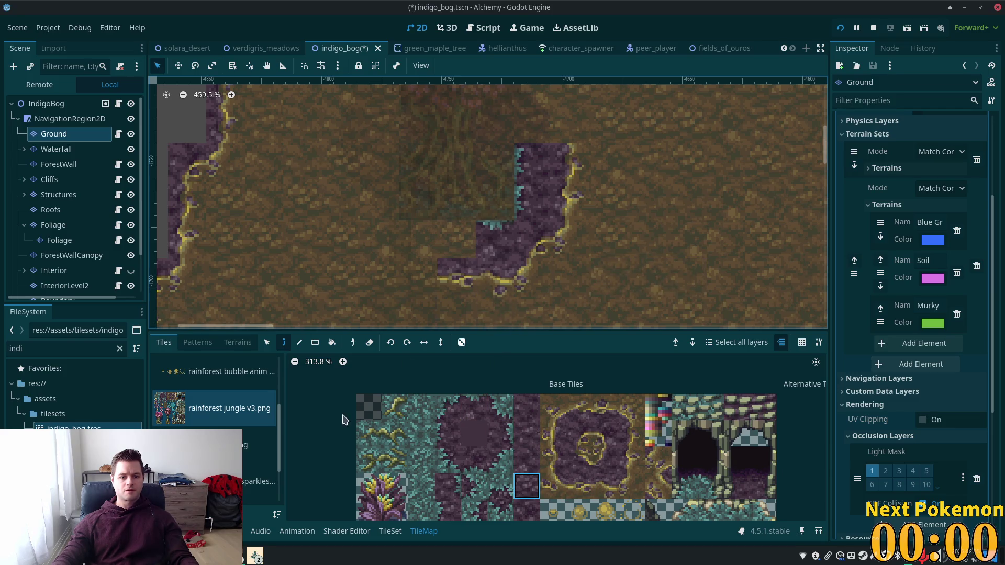
click(472, 411)
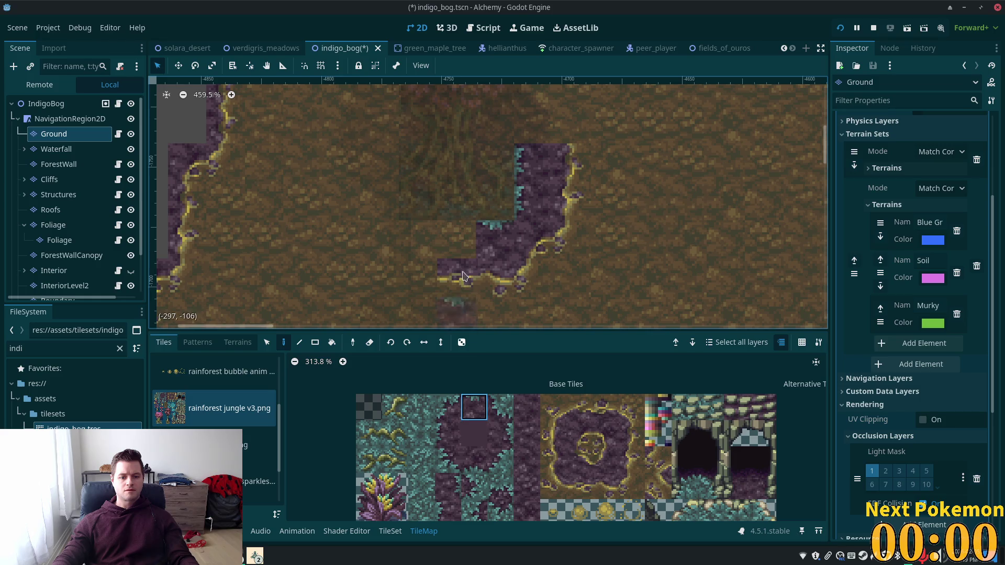
click(490, 480)
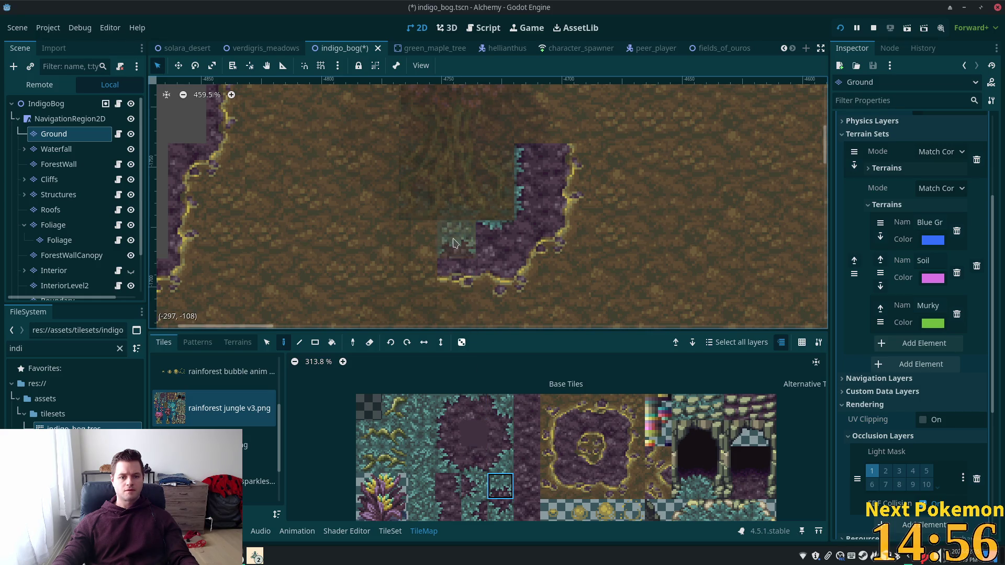
click(449, 404)
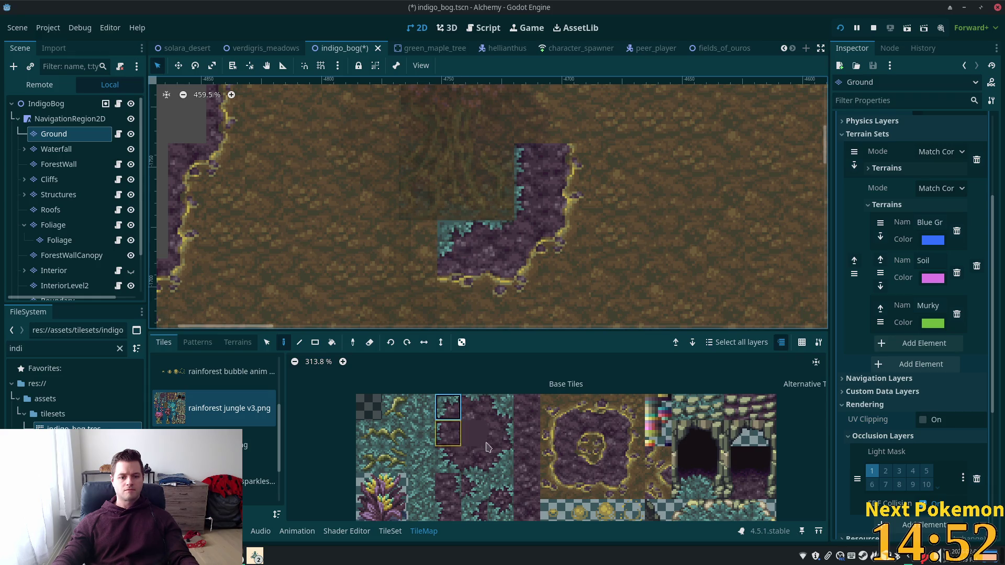
click(418, 239)
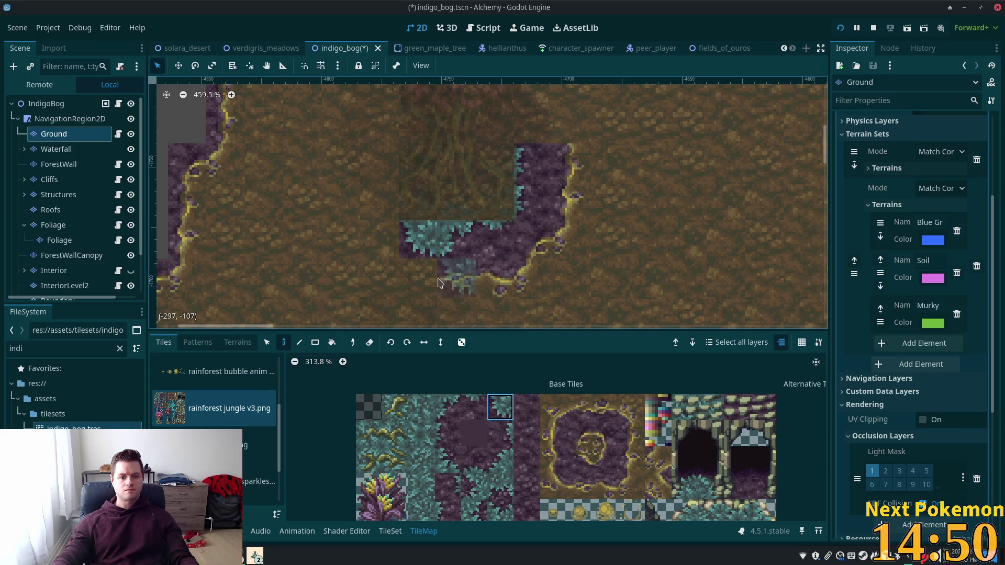
click(574, 489)
click(413, 291)
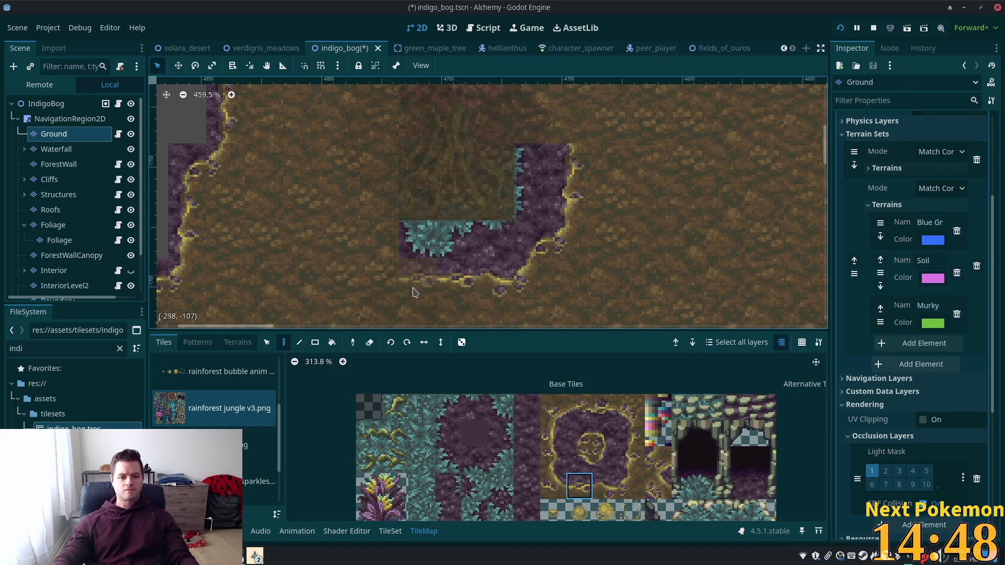
click(73, 119)
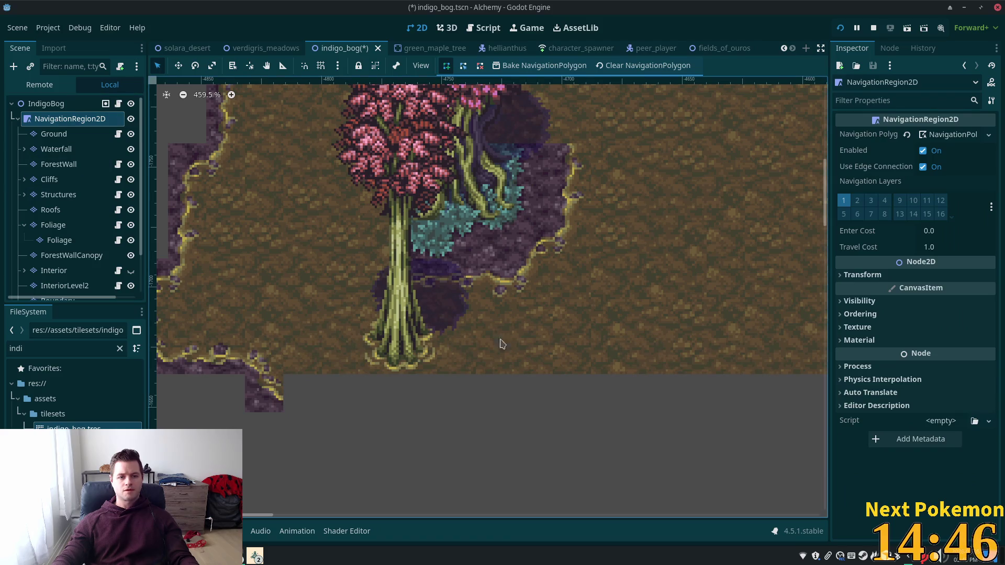
scroll(644, 294, down, 6)
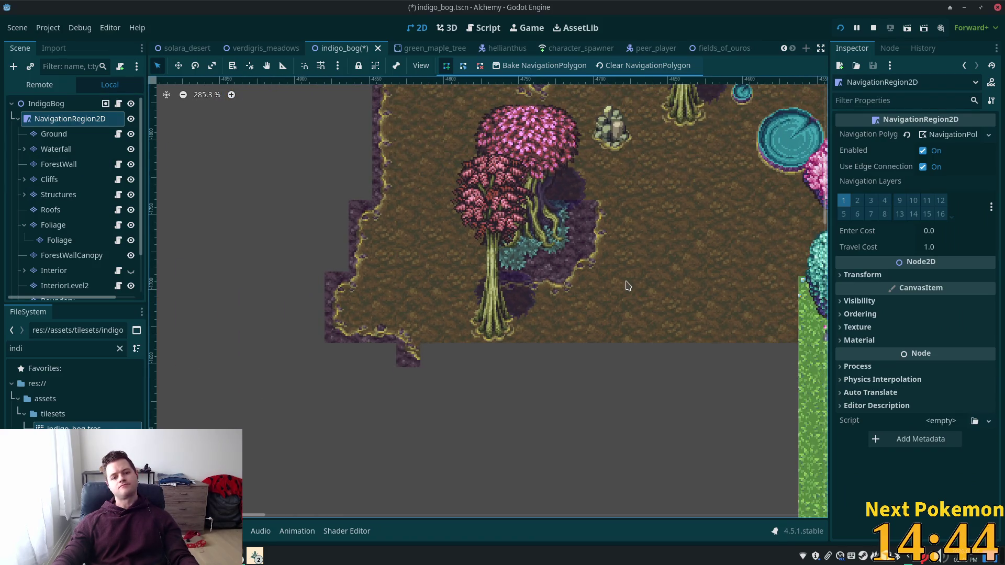
scroll(628, 289, up, 5)
scroll(620, 288, down, 5)
scroll(606, 289, down, 1)
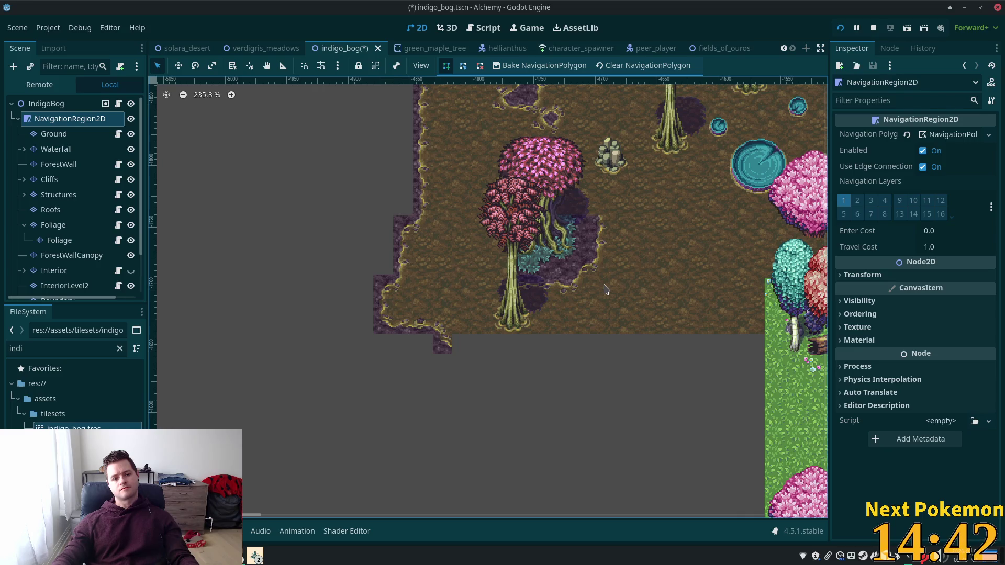
scroll(602, 296, down, 4)
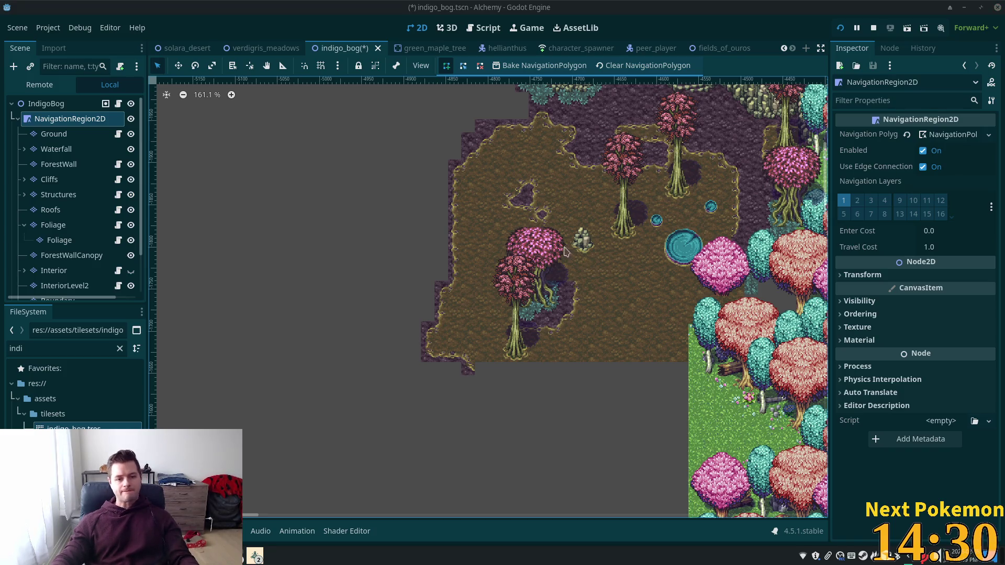
scroll(545, 305, up, 1)
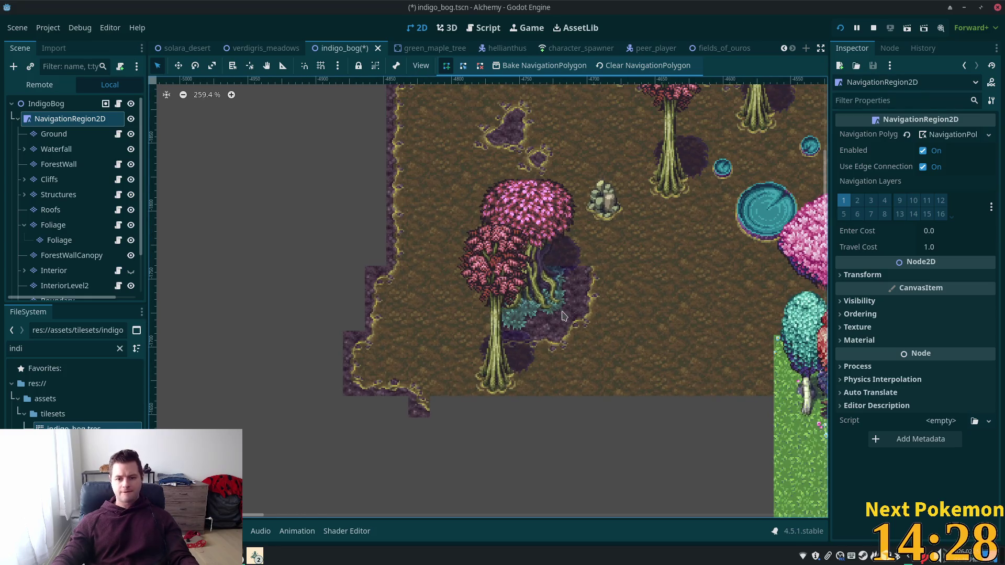
mouse_move(675, 277)
mouse_down()
mouse_move(479, 372)
mouse_move(496, 373)
mouse_up()
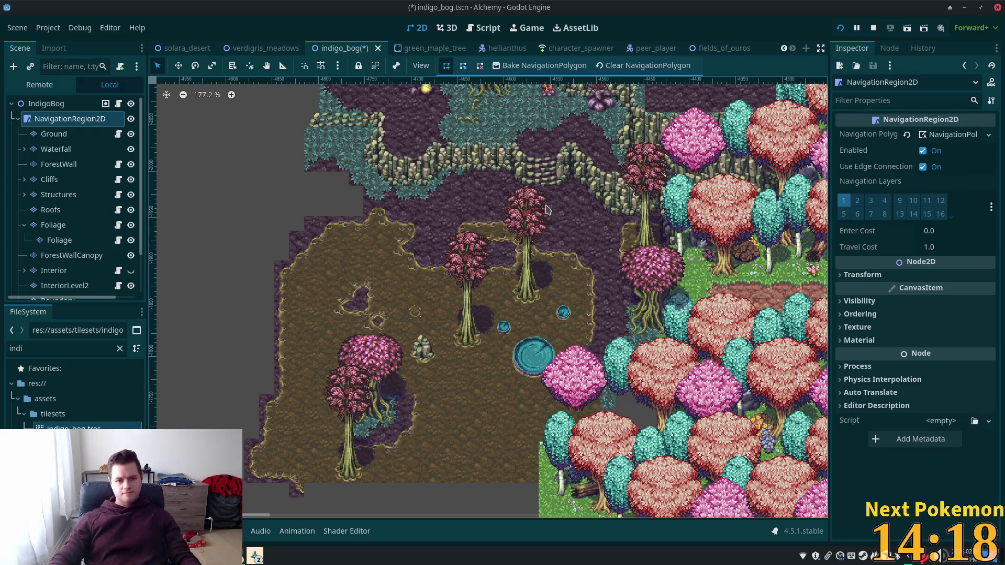
scroll(534, 327, up, 3)
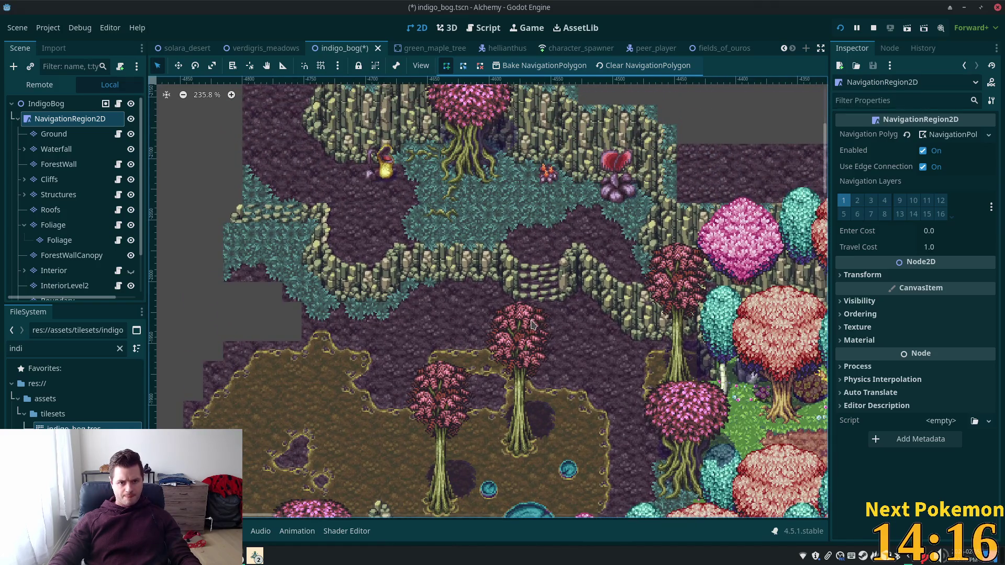
scroll(467, 387, down, 2)
scroll(467, 388, down, 6)
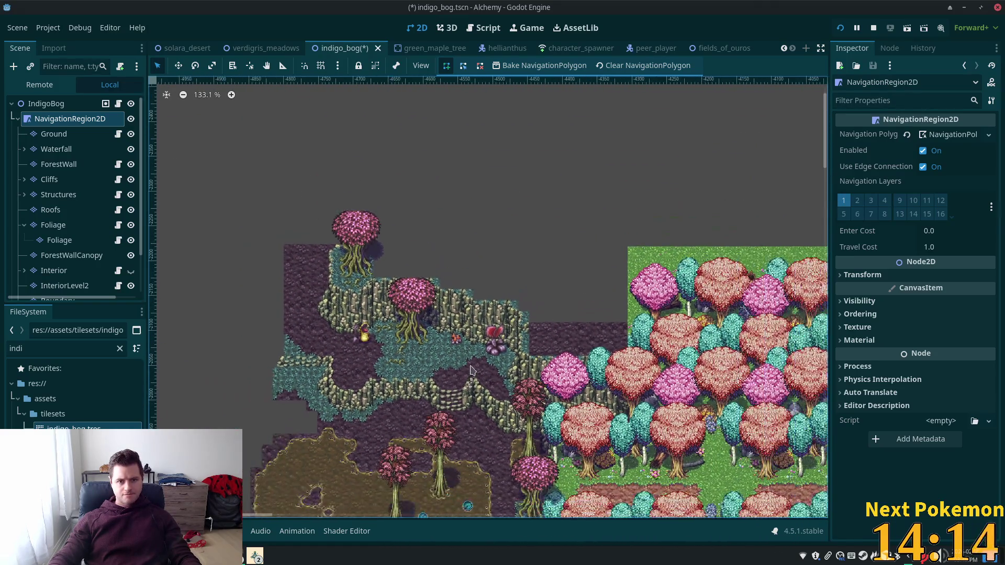
mouse_move(680, 306)
mouse_down()
mouse_move(584, 243)
mouse_move(518, 58)
mouse_move(708, 278)
mouse_up()
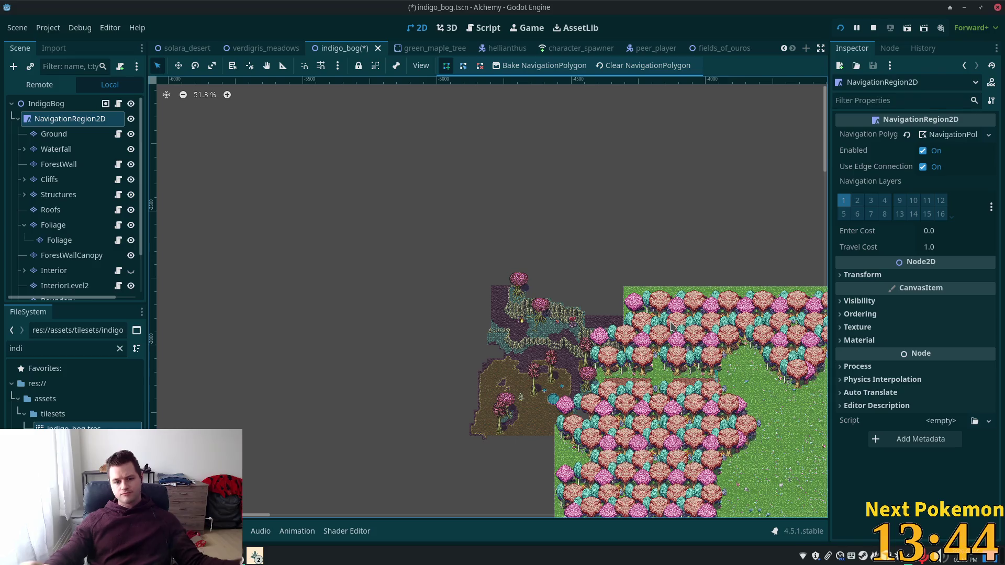
scroll(466, 430, up, 4)
scroll(564, 451, up, 12)
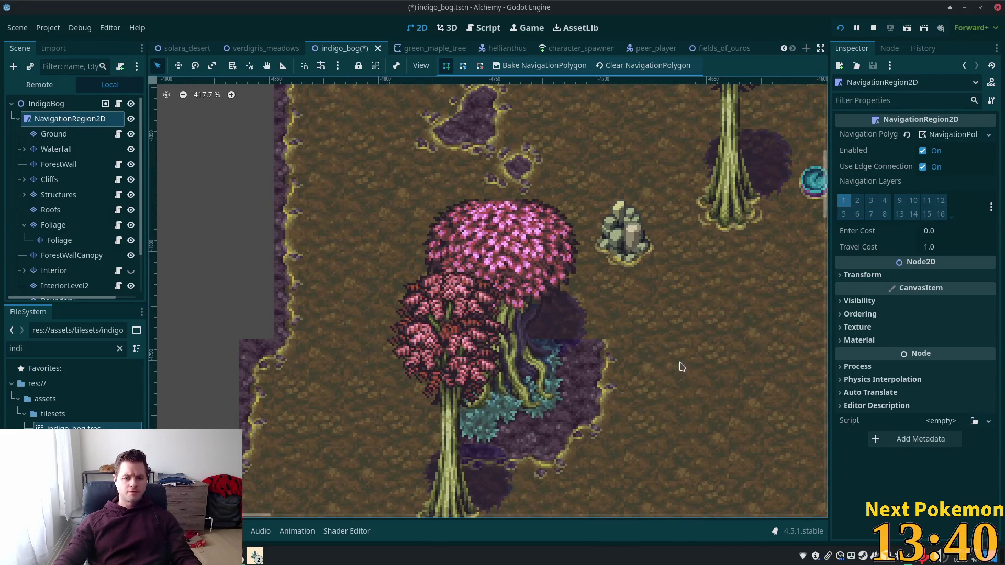
Step: Paint teal grass edge tiles from the rainforest jungle v3.png atlas onto the Ground layer beside the pool
click(53, 138)
scroll(340, 272, up, 3)
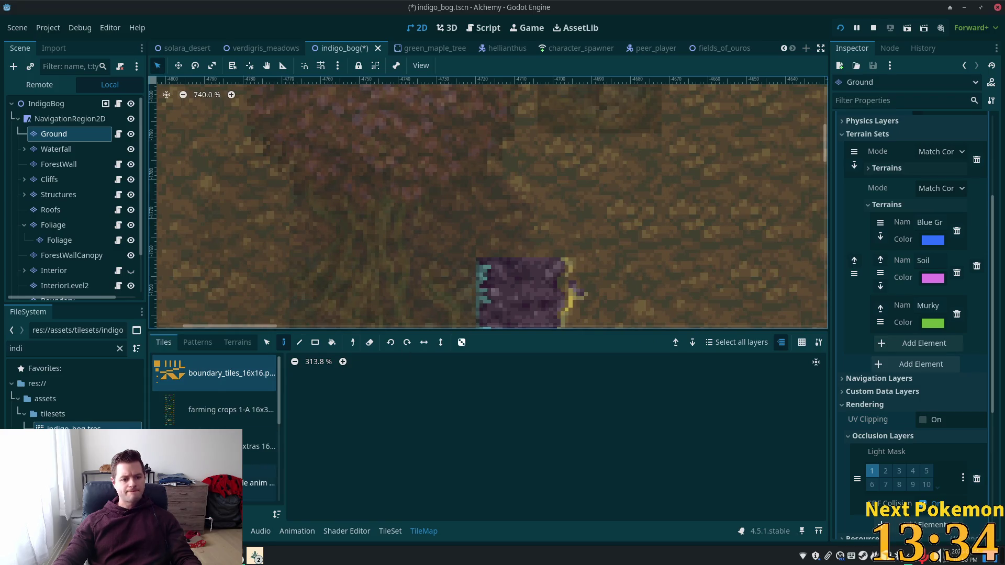
scroll(178, 377, down, 3)
click(228, 427)
drag(500, 484, 474, 438)
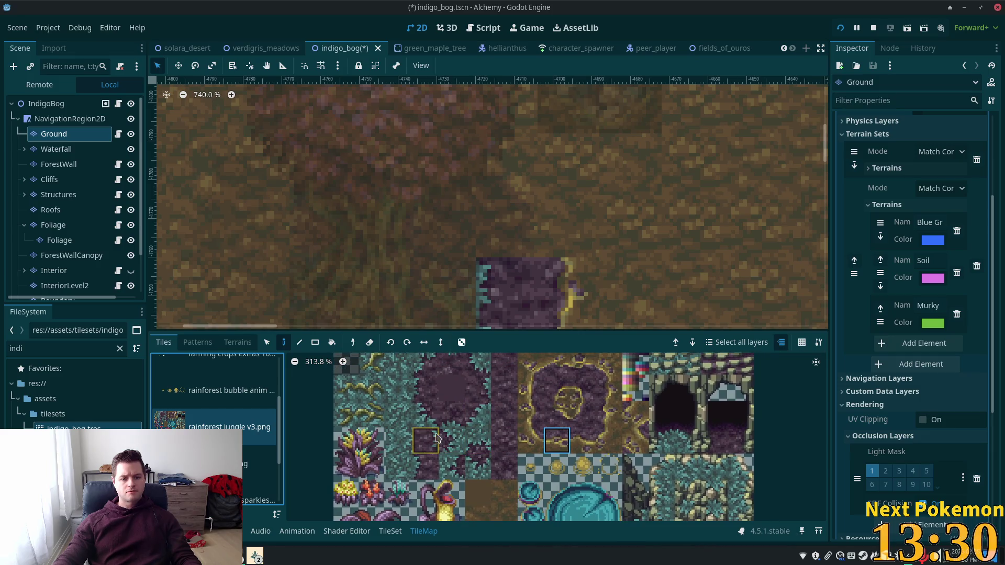
click(426, 416)
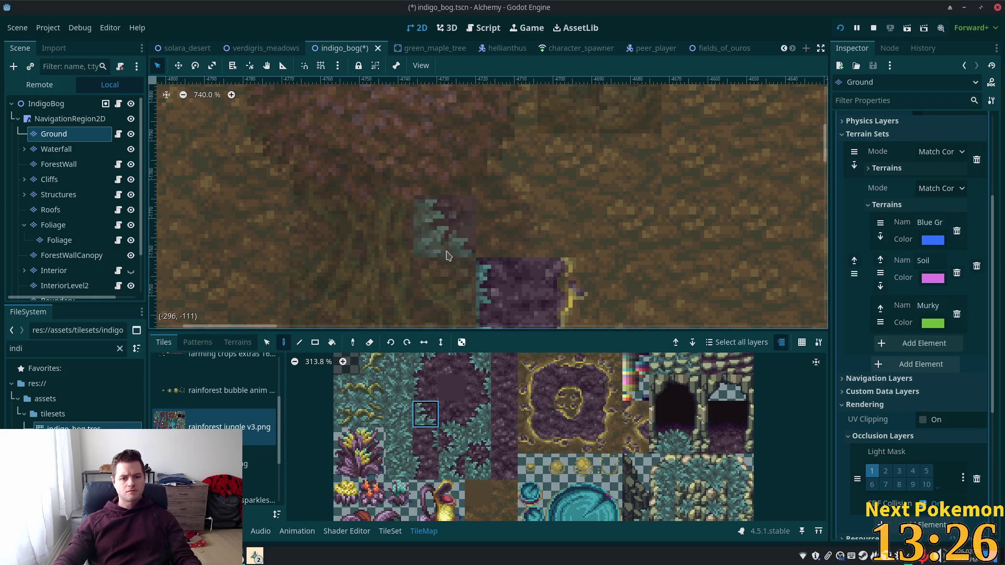
click(448, 239)
click(452, 414)
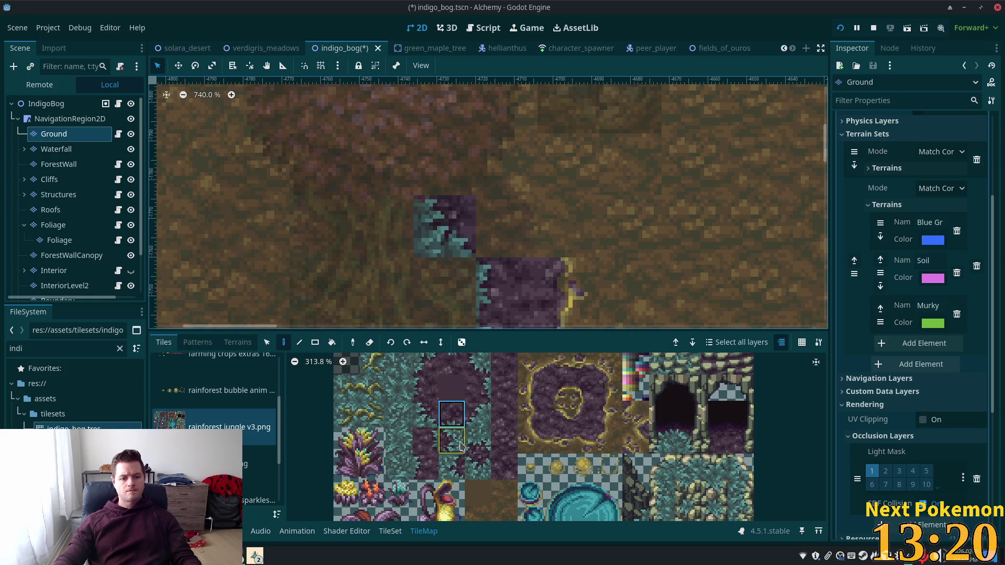
click(481, 463)
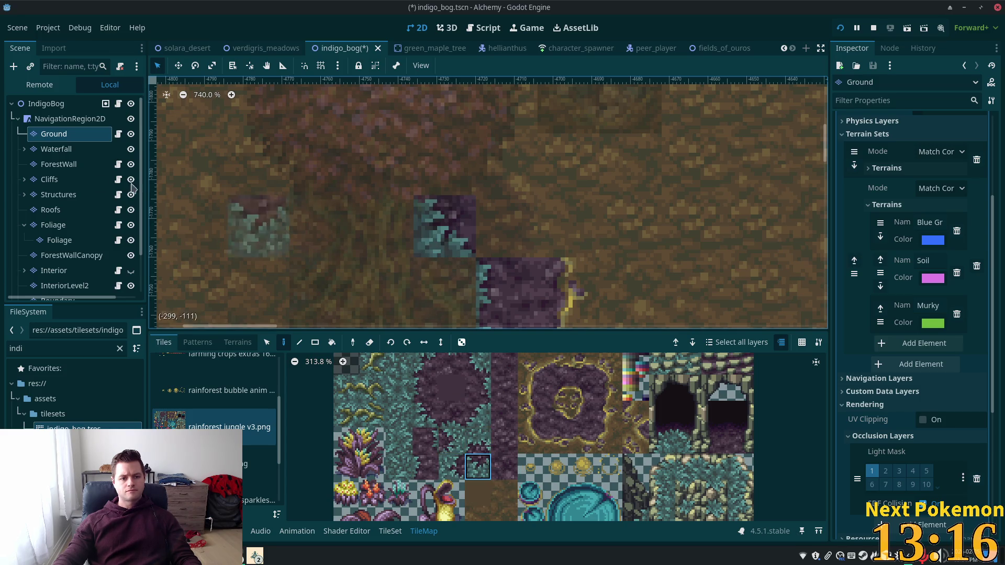
click(46, 105)
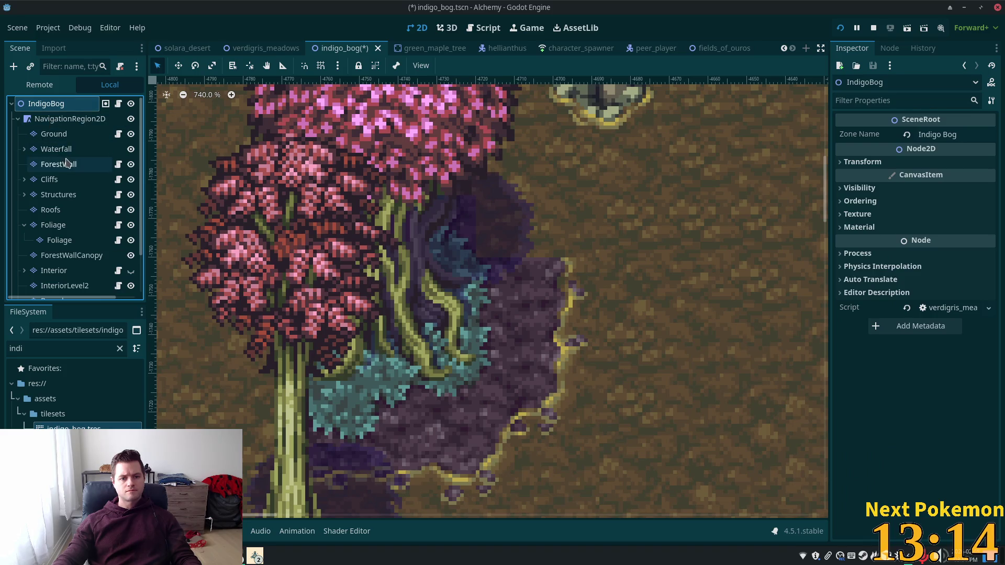
scroll(613, 276, left, 5)
Step: Paint the first two teal grass edge tiles from rainforest jungle v3.png beside the brown patch
click(54, 134)
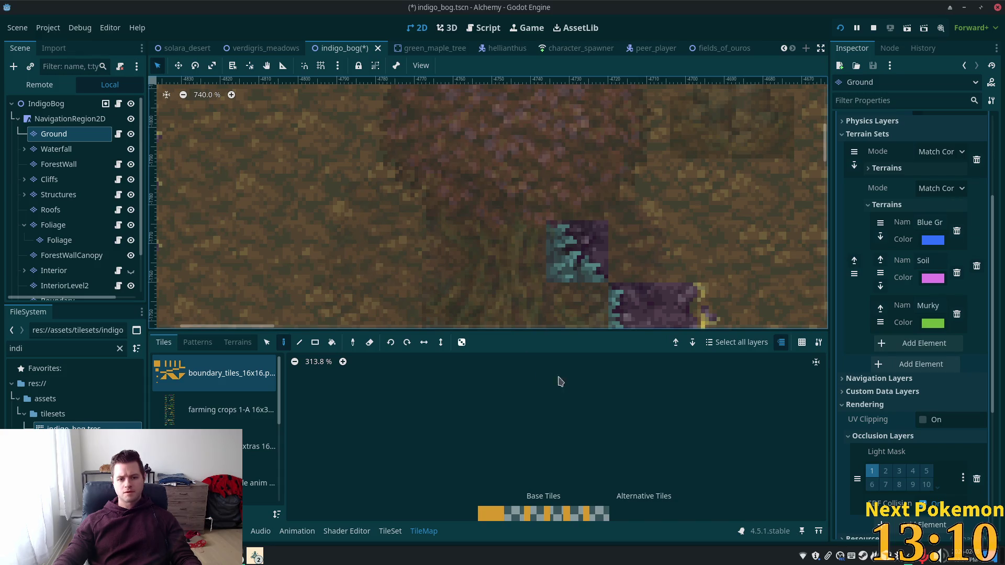
scroll(214, 408, down, 2)
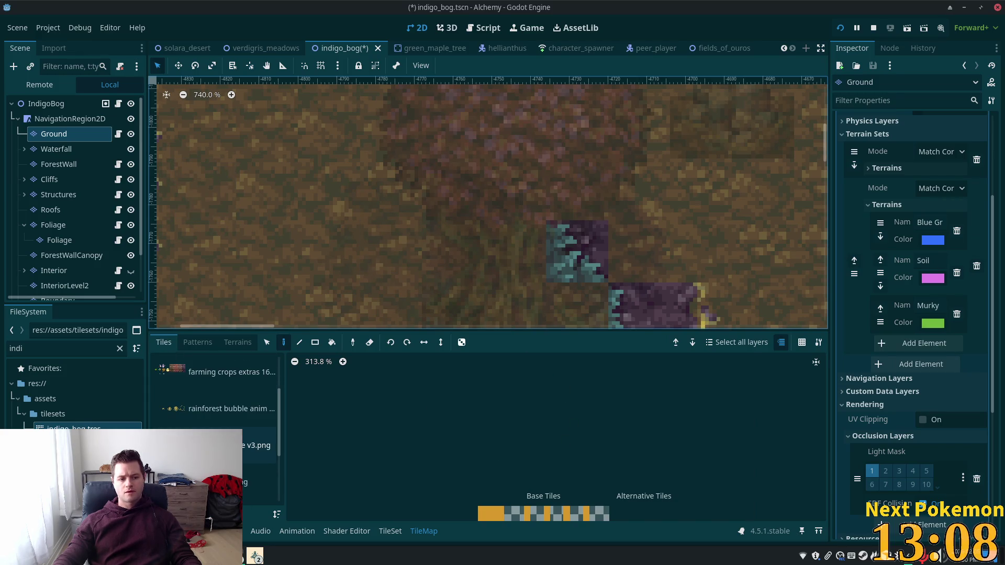
click(258, 445)
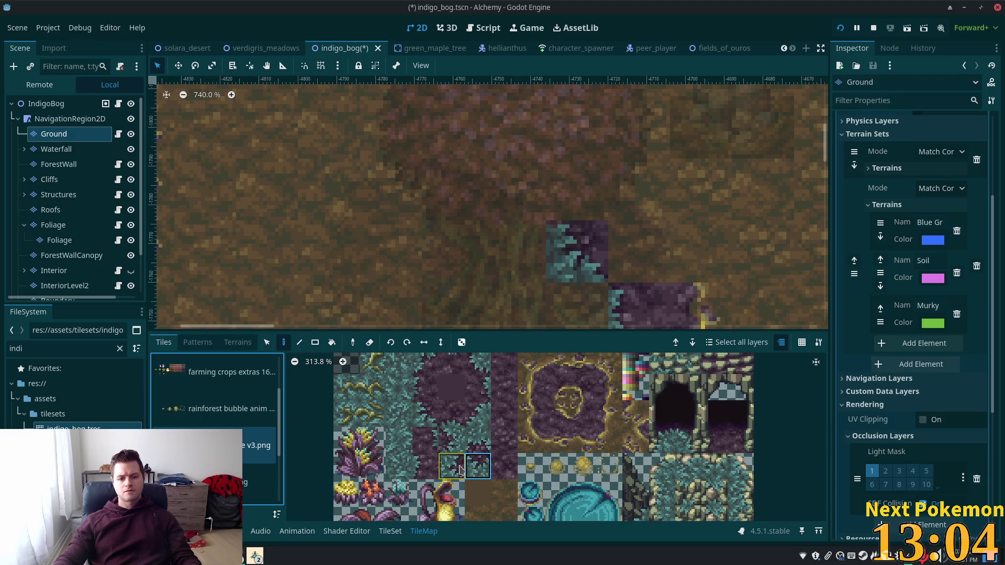
click(513, 240)
click(477, 415)
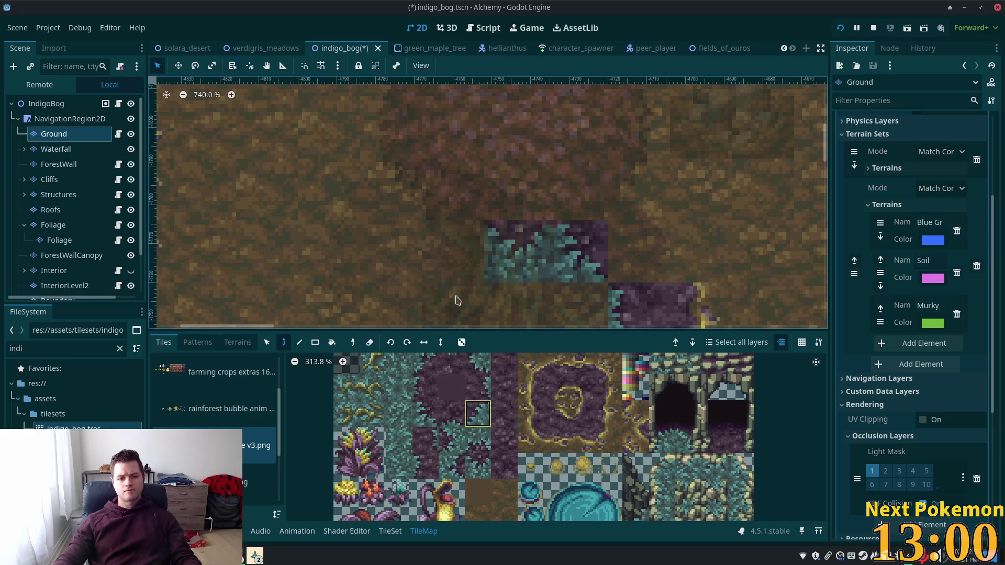
click(443, 234)
Step: Add teal grass edge tiles along the left side and upper edge of the brown patch
scroll(441, 265, down, 2)
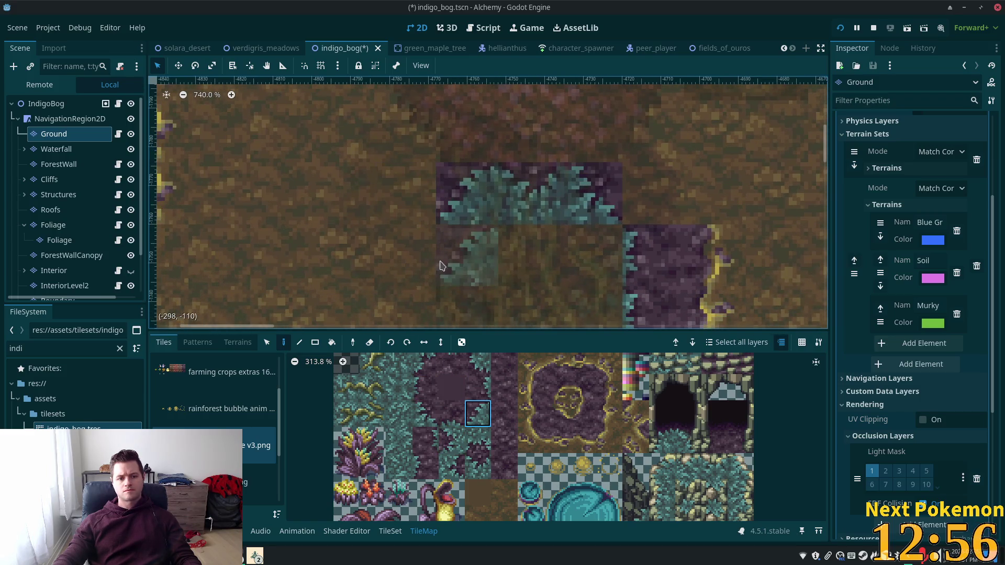
click(430, 271)
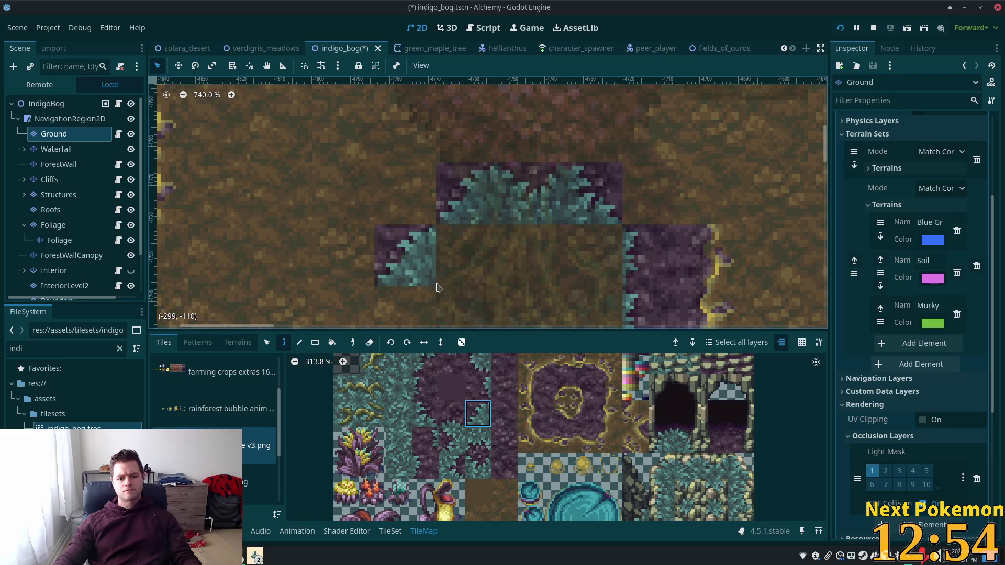
scroll(431, 273, down, 3)
click(478, 364)
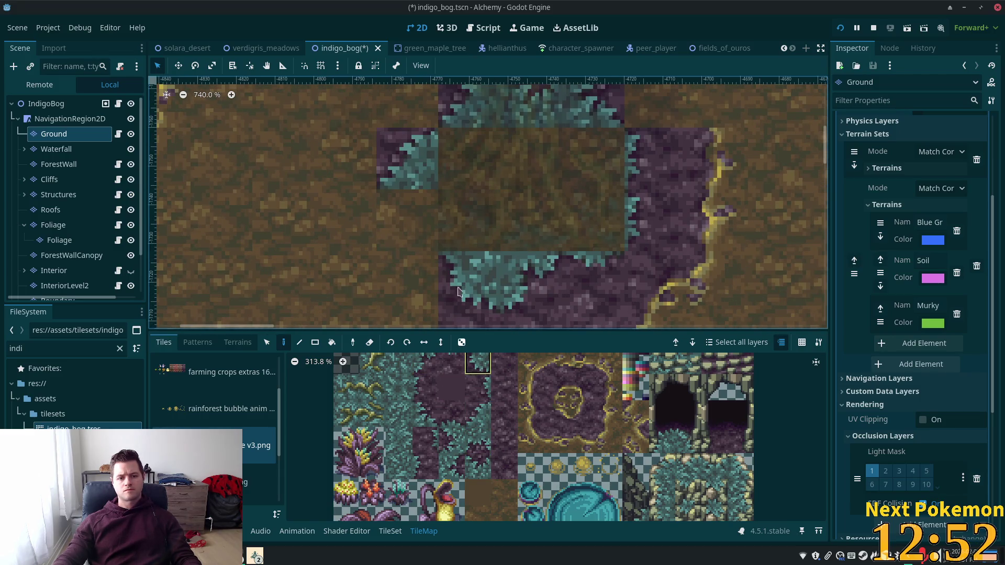
click(421, 225)
scroll(640, 234, up, 3)
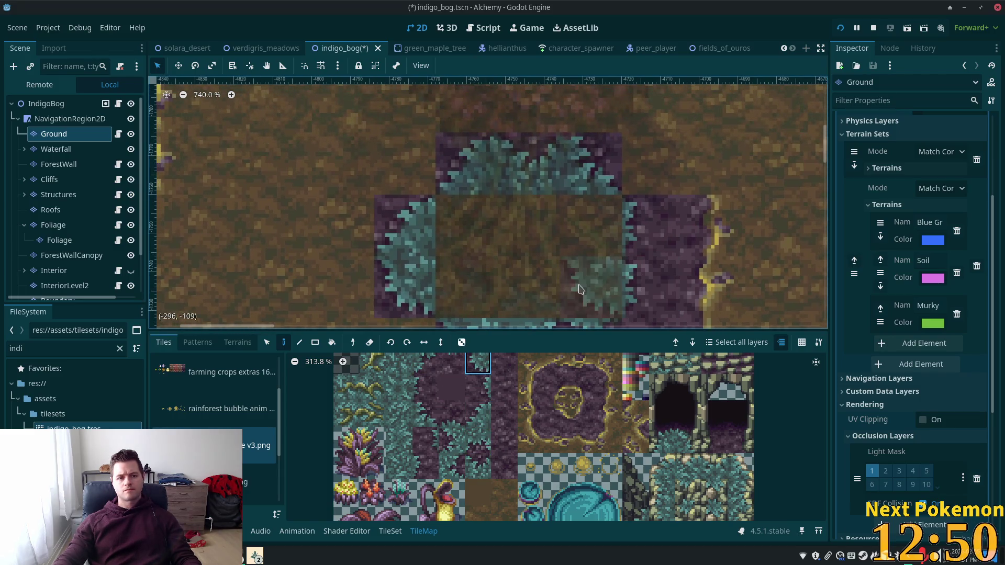
click(530, 364)
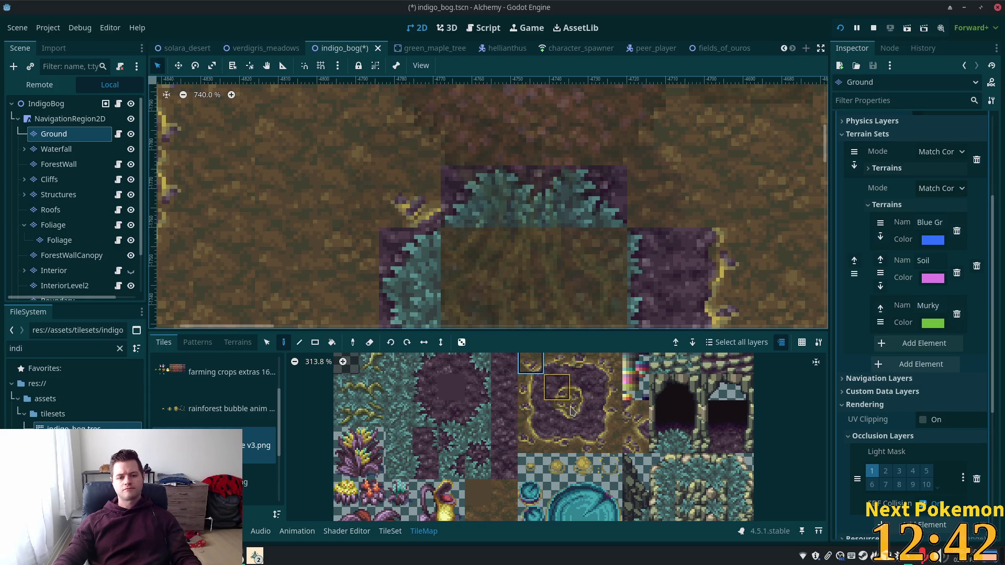
Step: Paint yellow-rimmed soil edge tiles and two-tile edge pieces along the top row of the grass patch
click(530, 387)
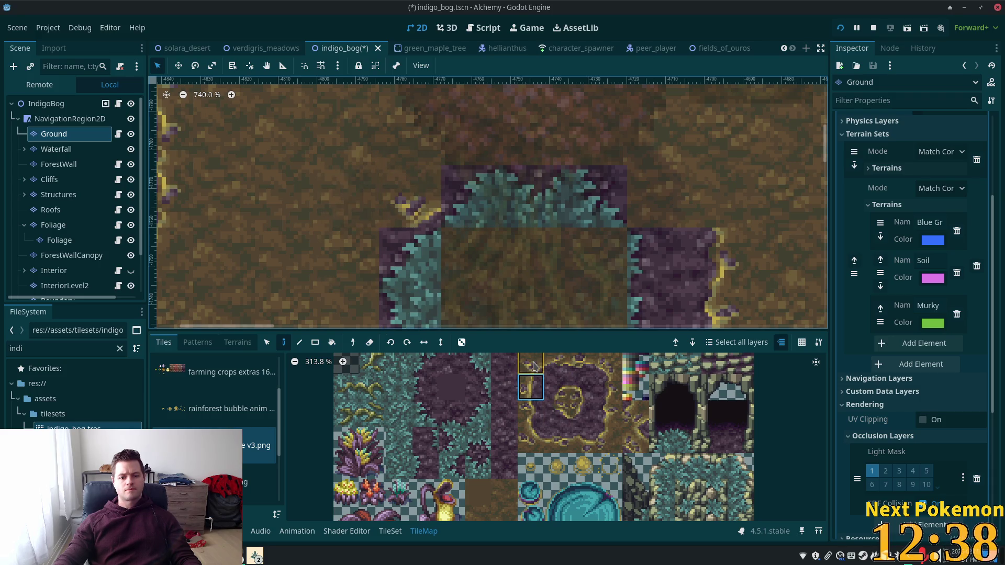
click(581, 412)
click(471, 196)
click(409, 196)
click(532, 196)
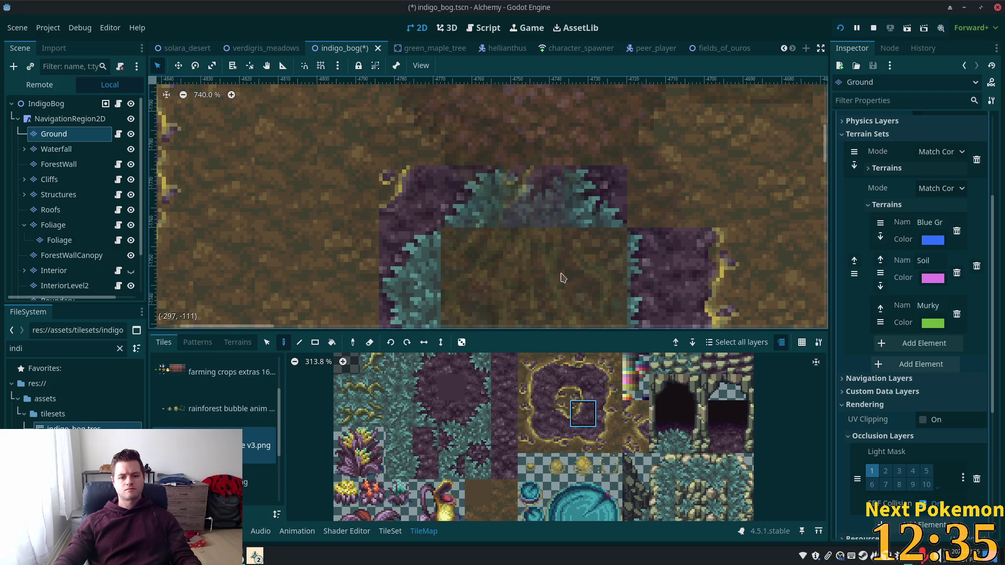
click(531, 362)
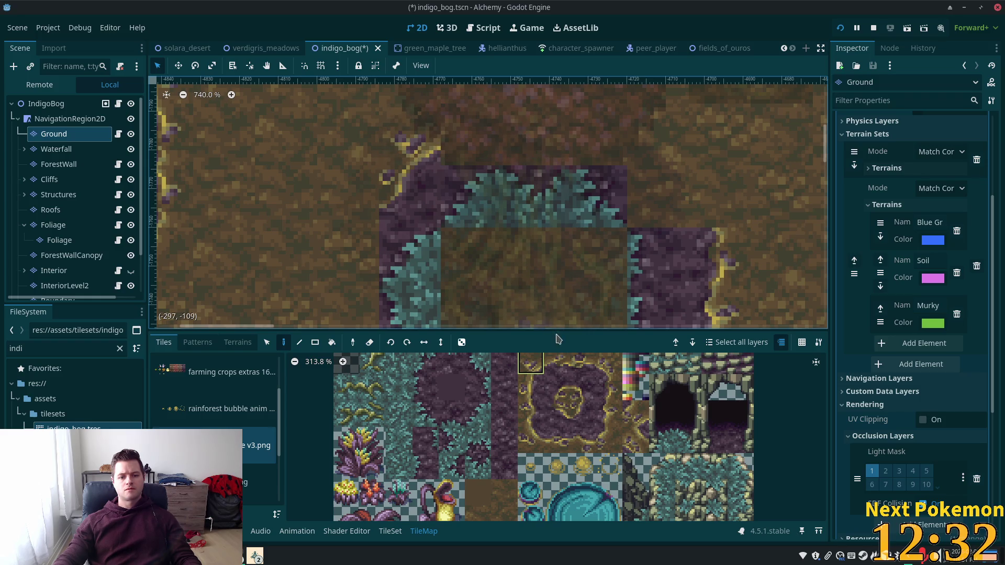
drag(580, 362, 582, 363)
click(487, 123)
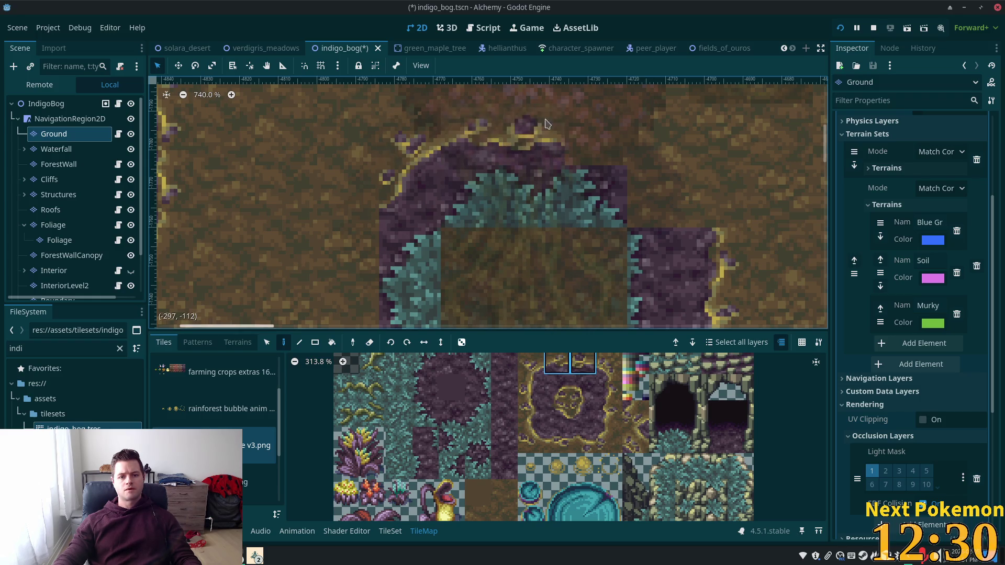
click(614, 123)
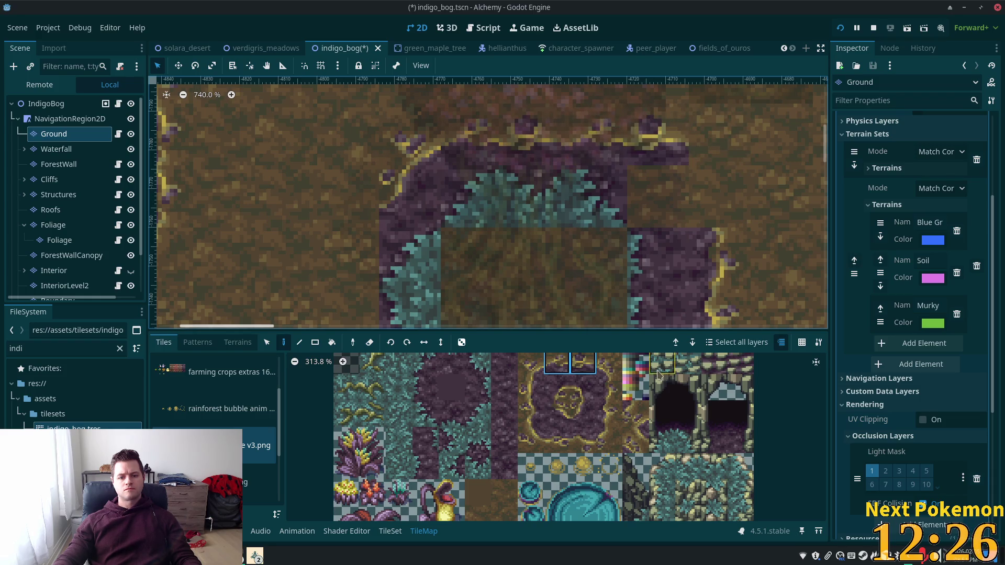
Step: Add the top-right corner and right-side edge tiles, and fill the top-right brown gap with purple soil
click(603, 364)
click(712, 142)
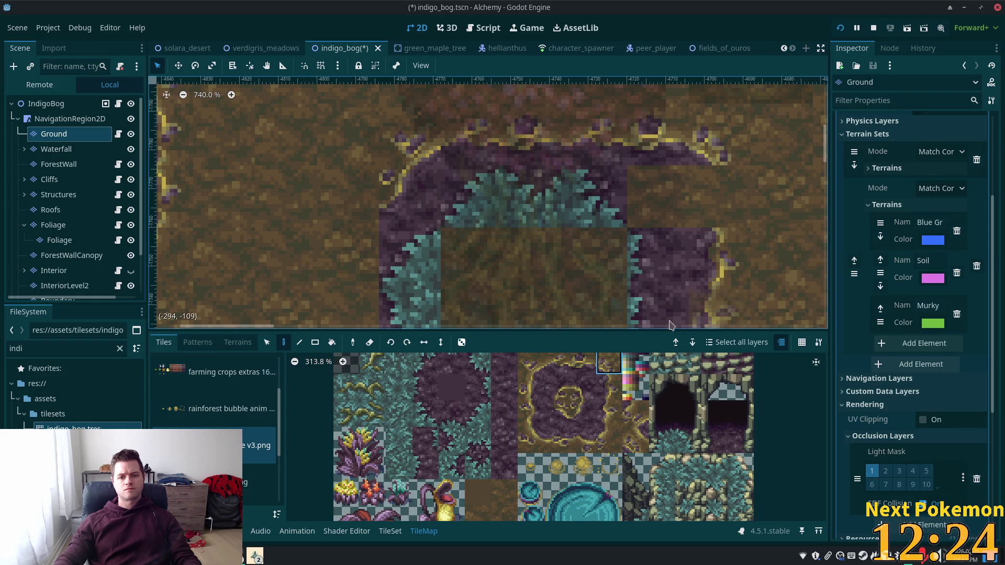
click(610, 387)
click(719, 196)
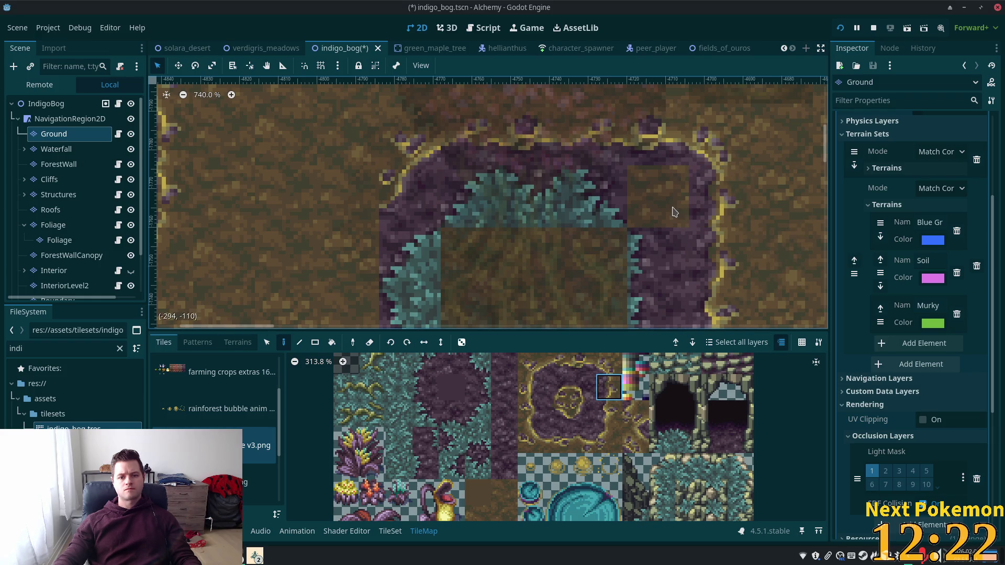
click(508, 442)
click(658, 197)
scroll(649, 256, down, 4)
Step: Paint a two-tile yellow-rimmed soil edge strip beside the inner dirt patch
scroll(557, 230, down, 3)
scroll(557, 230, left, 3)
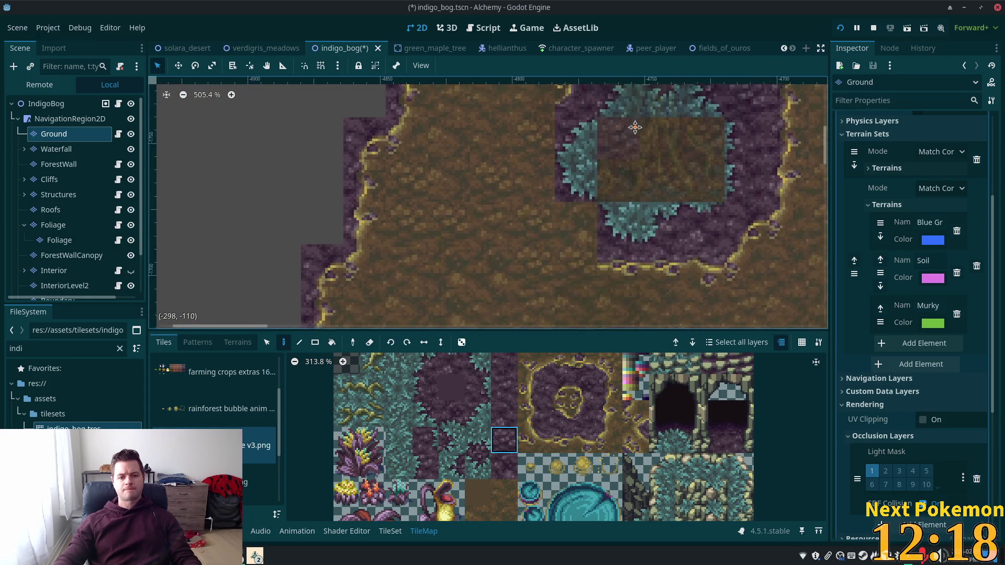
click(522, 369)
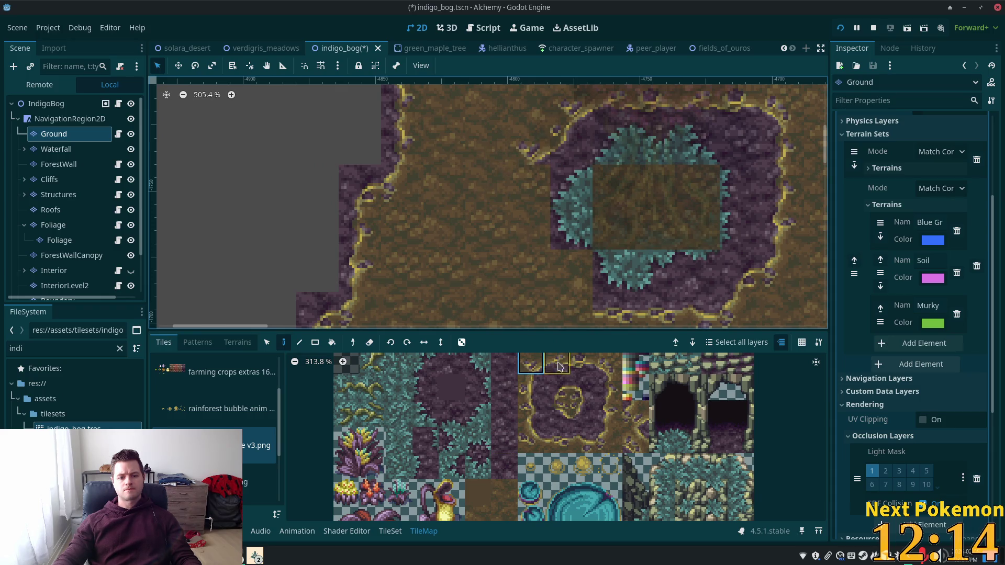
click(578, 360)
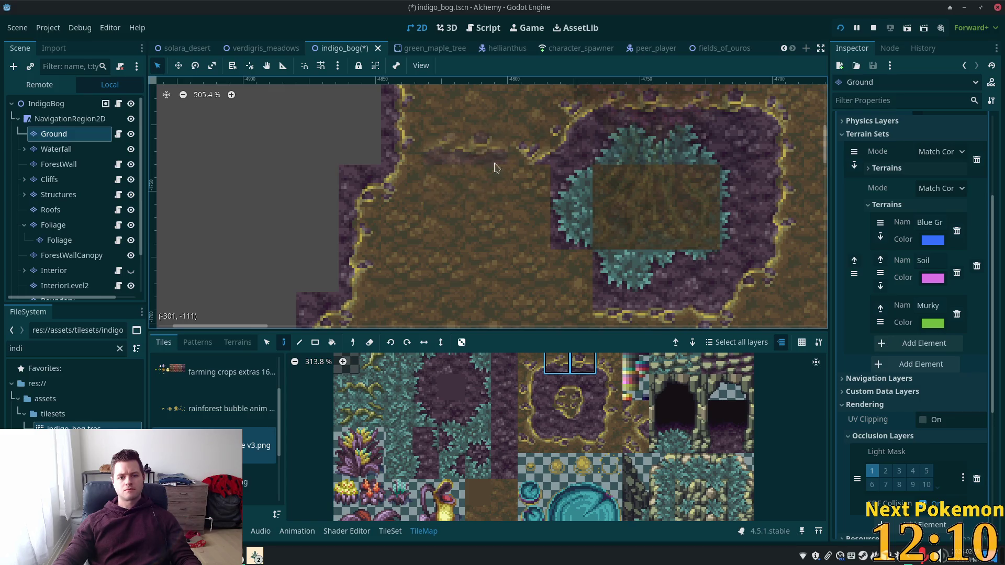
click(481, 186)
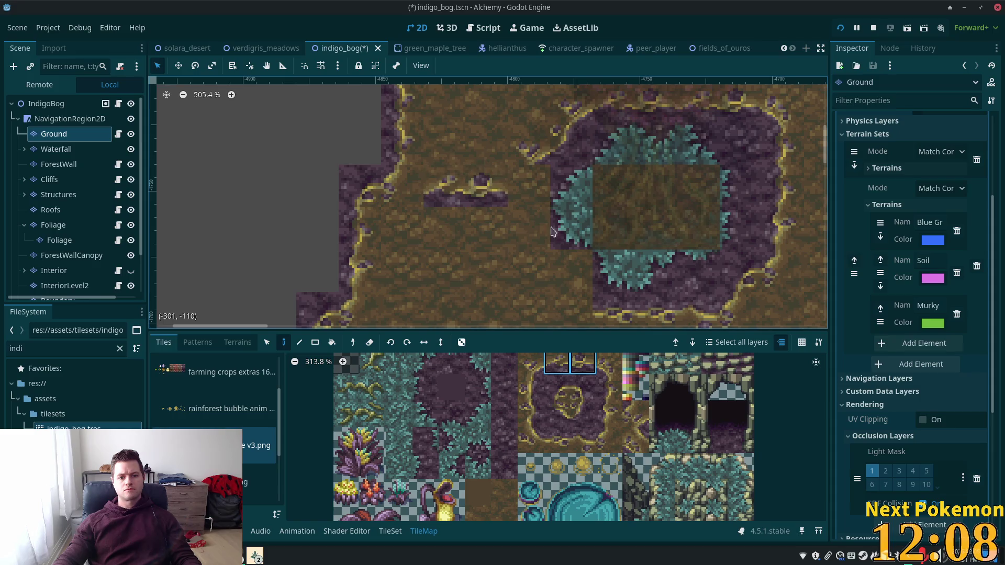
click(571, 404)
drag(513, 246, 527, 185)
Step: Place a curved wall-edge tile so the border curves down the patch's left side
click(530, 363)
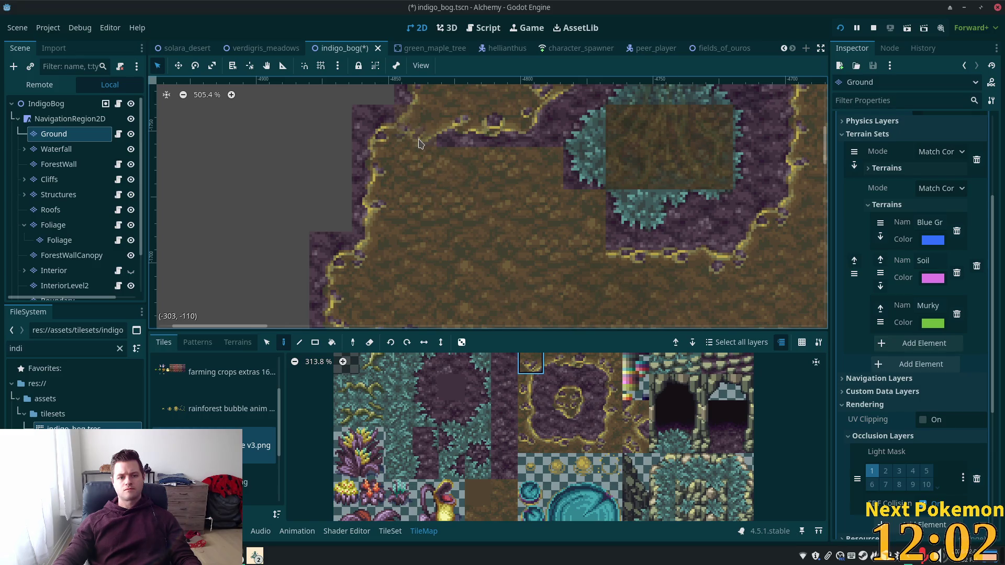
click(635, 414)
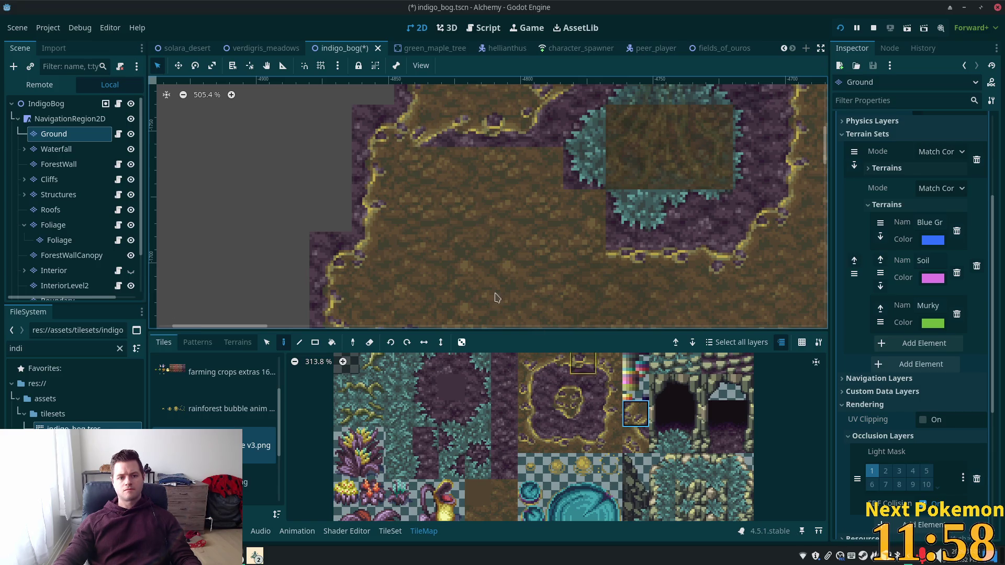
click(530, 387)
click(423, 157)
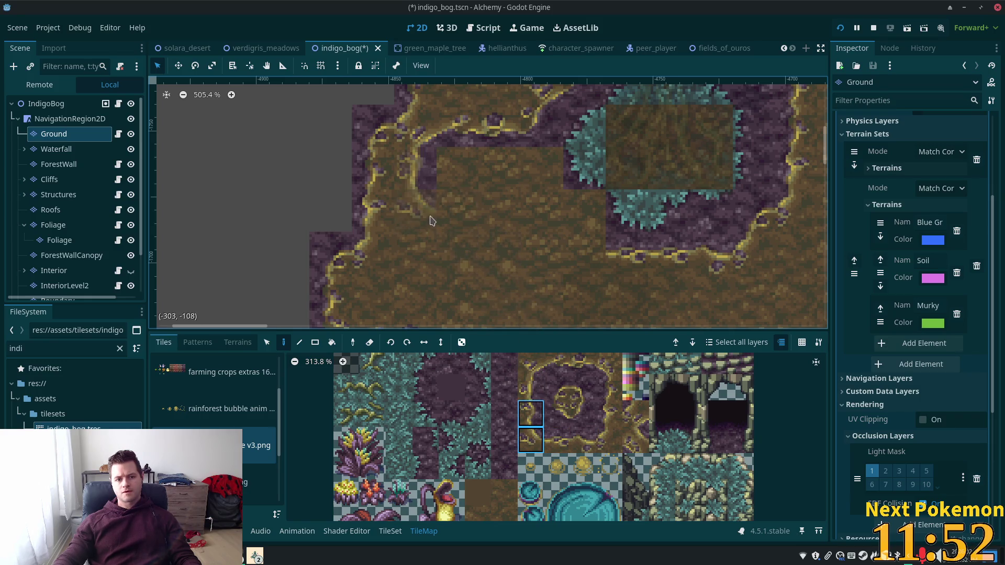
click(581, 440)
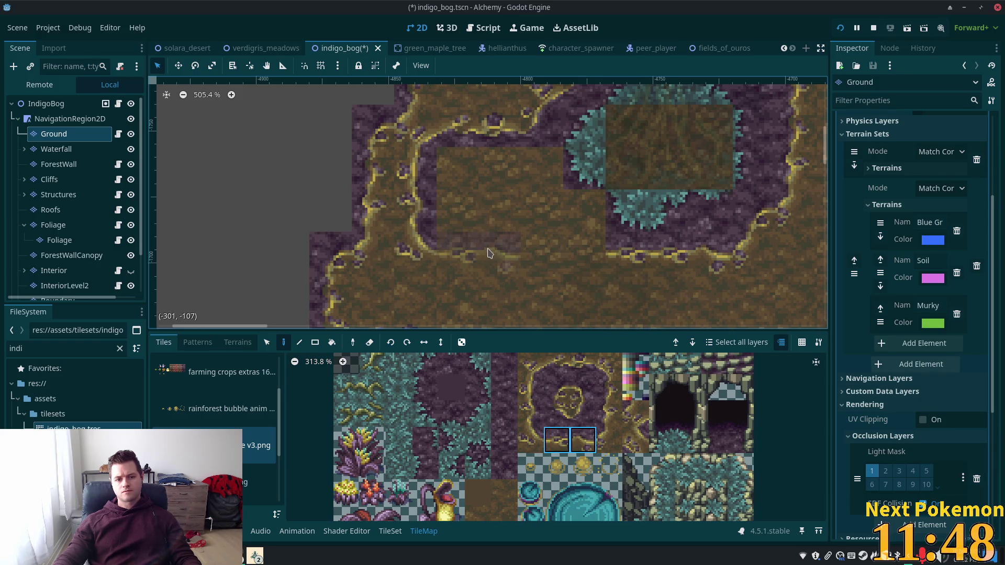
click(69, 119)
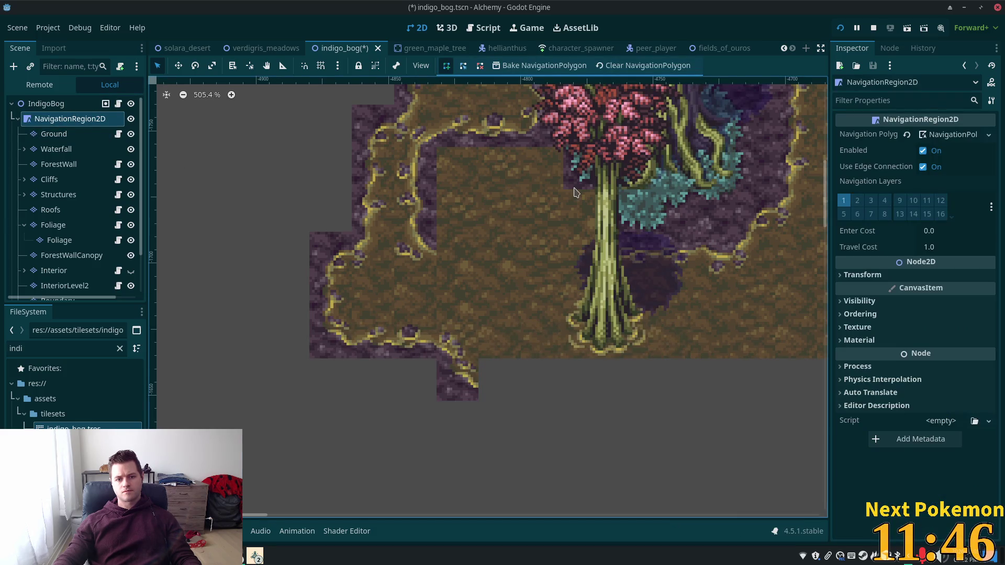
Step: Reselect the Ground layer via the IndigoBog root and bring up the rainforest jungle v3.png atlas
click(47, 103)
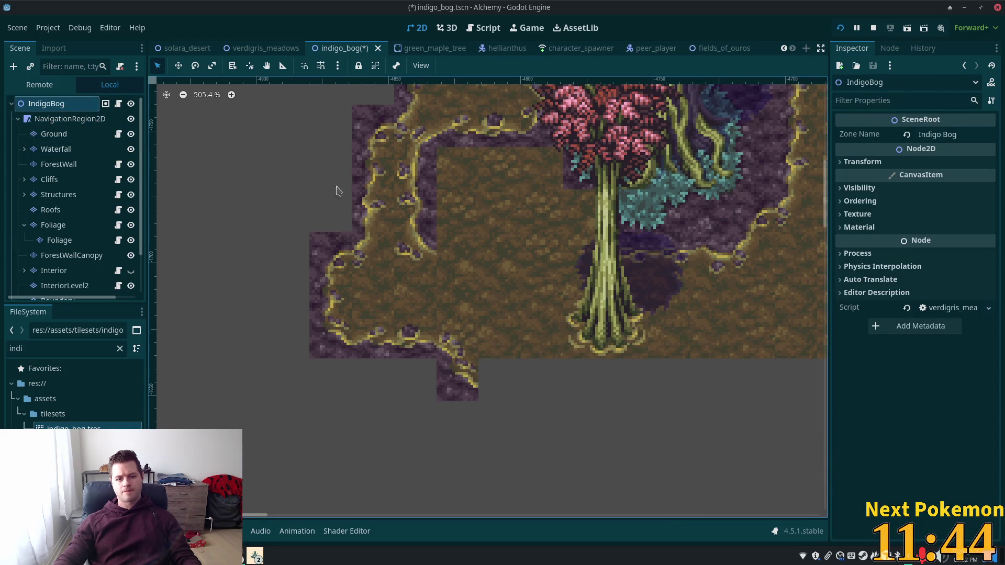
click(51, 137)
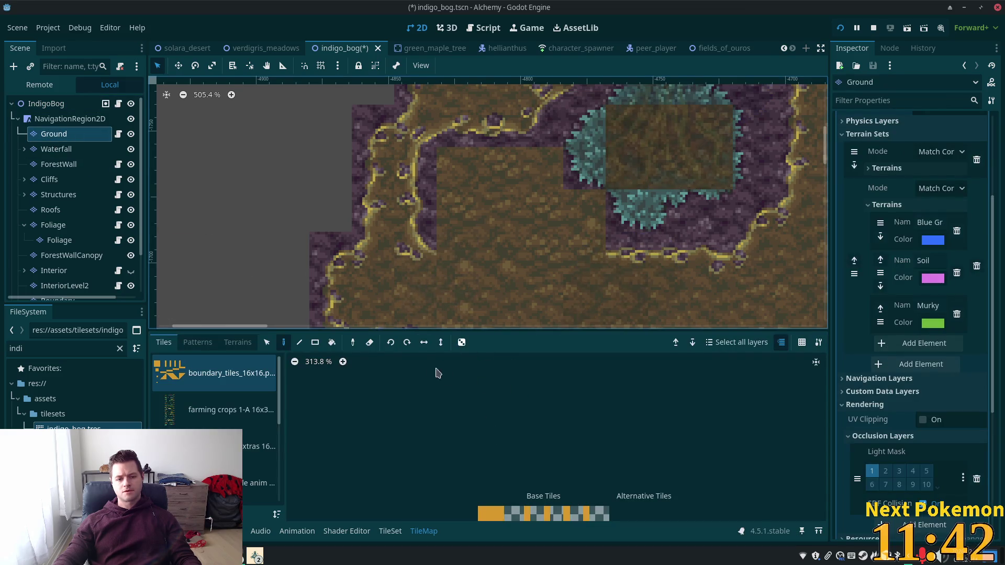
scroll(219, 418, down, 3)
click(230, 427)
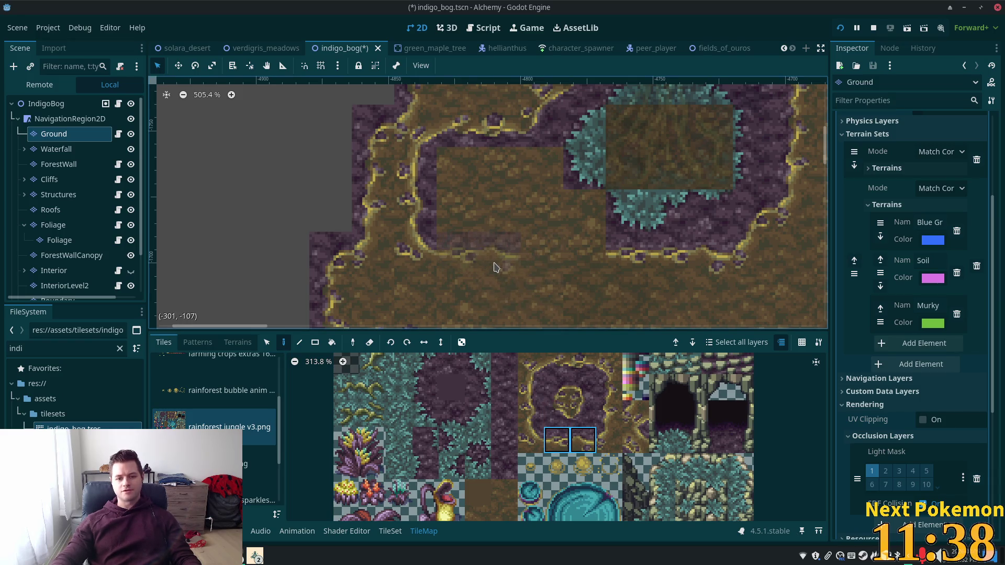
scroll(513, 276, down, 3)
scroll(513, 277, right, 2)
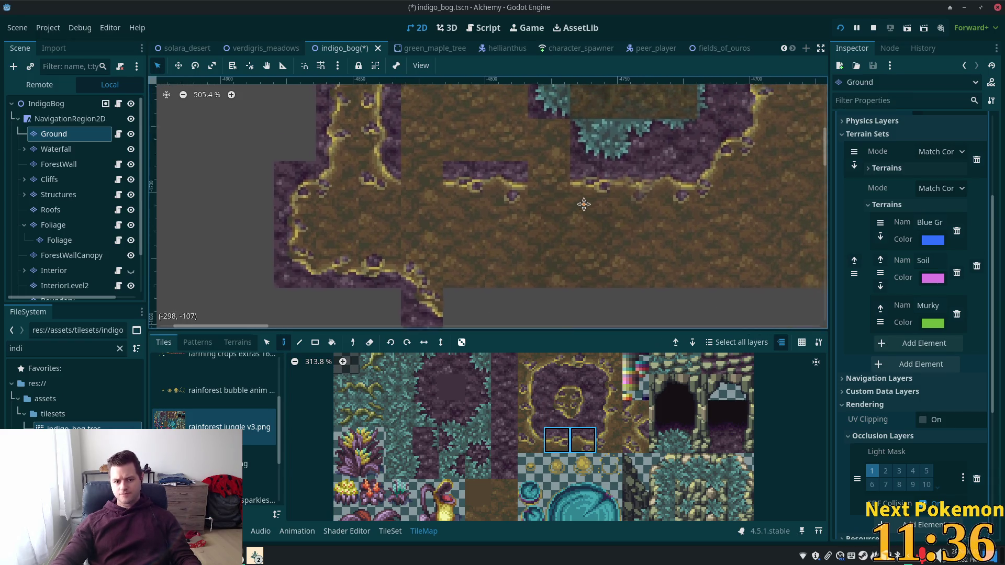
Step: Paint the border tiles that join the yellow-edged line into one continuous outline
scroll(559, 217, up, 3)
ctrl+click(565, 257)
drag(565, 258, 535, 261)
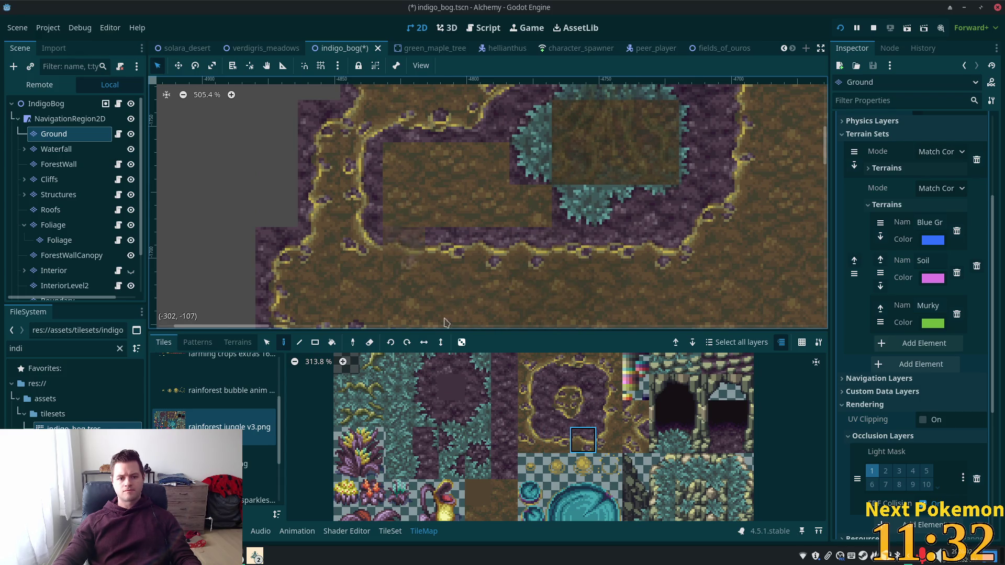
click(556, 441)
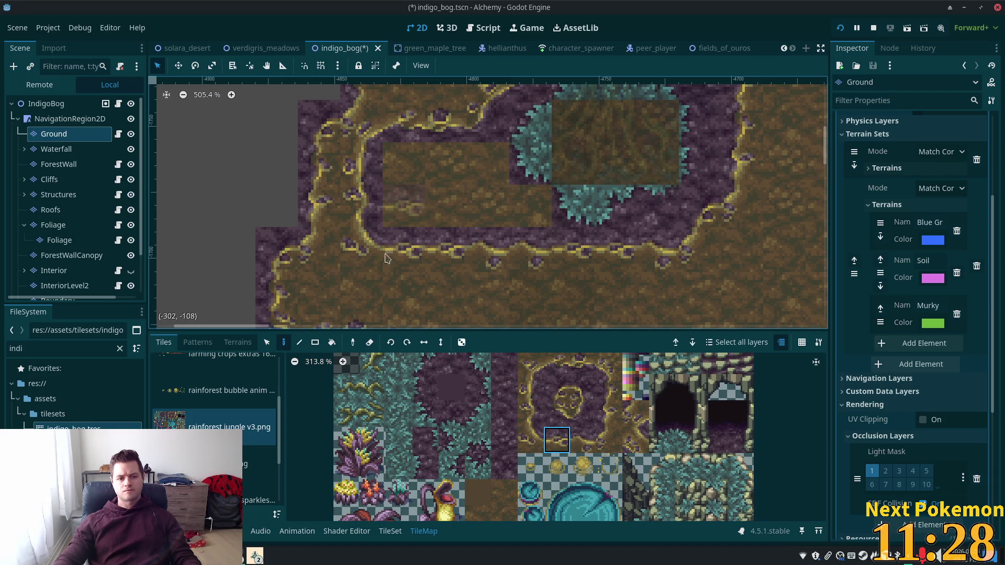
Step: Cover the inner brown columns and square with purple soil tiles, mirroring one with C
drag(504, 388, 504, 466)
click(404, 167)
click(445, 165)
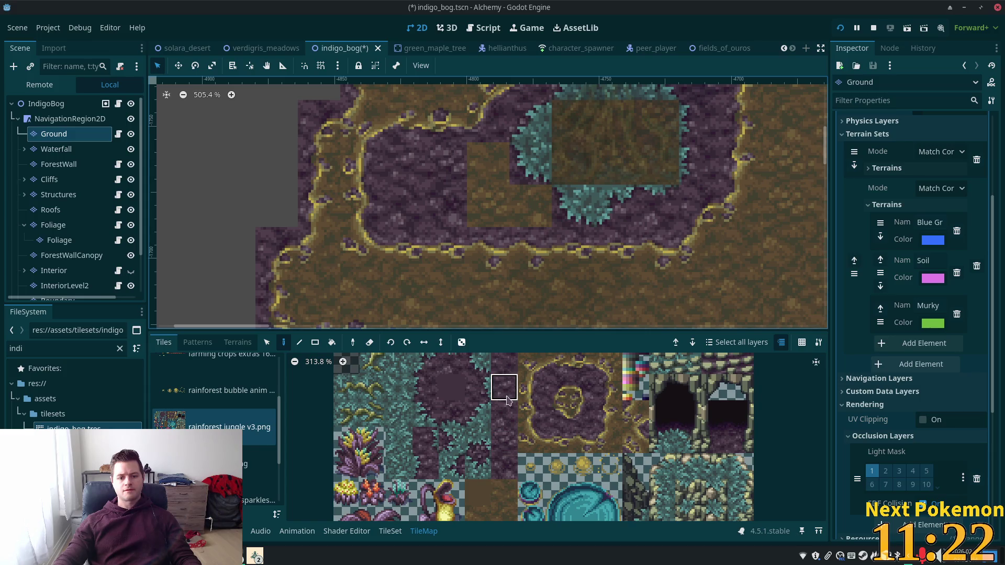
click(487, 163)
click(503, 440)
click(503, 413)
click(530, 207)
key(c)
scroll(560, 281, down, 3)
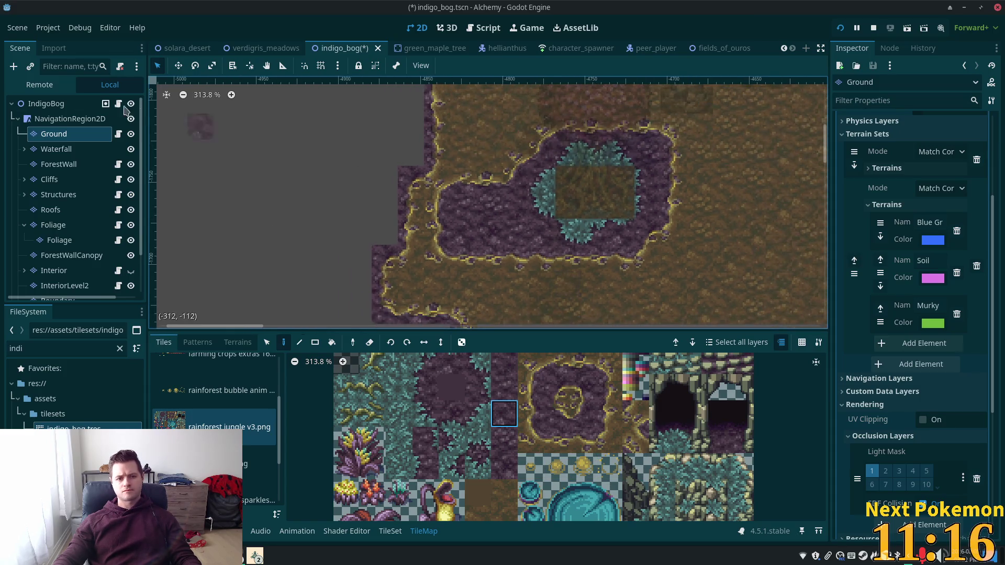
click(72, 108)
drag(722, 291, 565, 357)
click(52, 134)
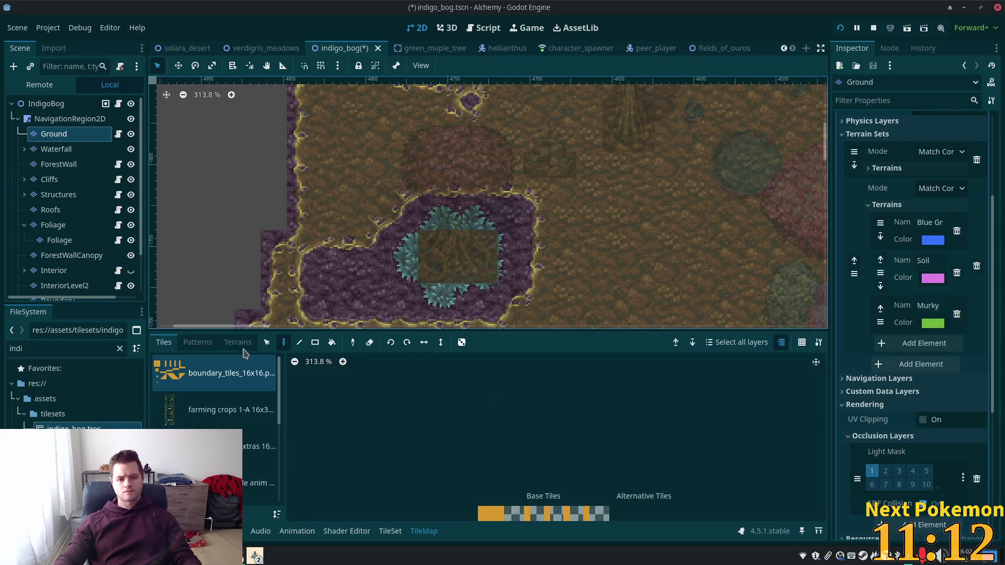
Step: Fill the small brown rectangle with Blue Grass terrain using a rectangle drag
click(238, 342)
click(259, 472)
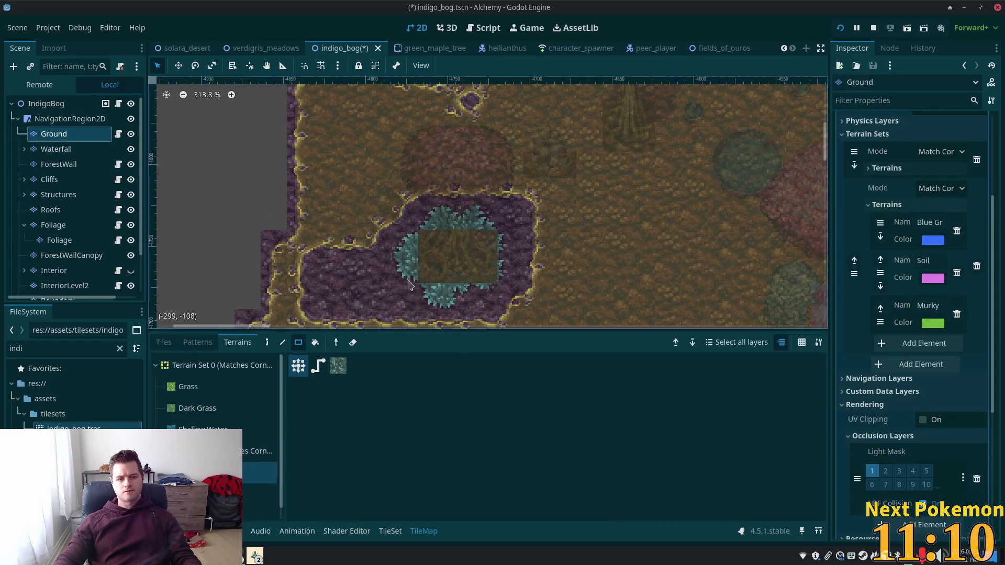
drag(432, 250, 480, 267)
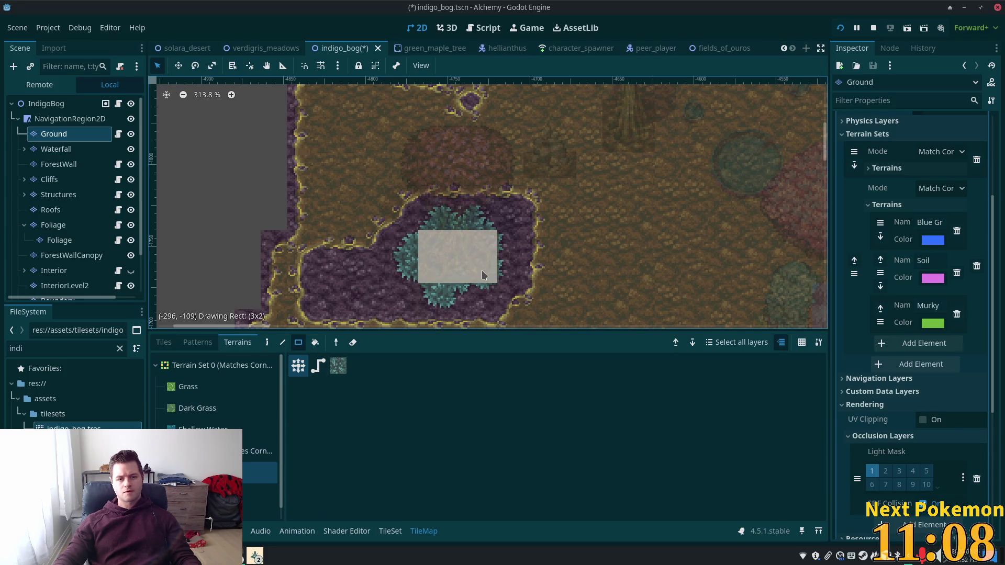
click(35, 105)
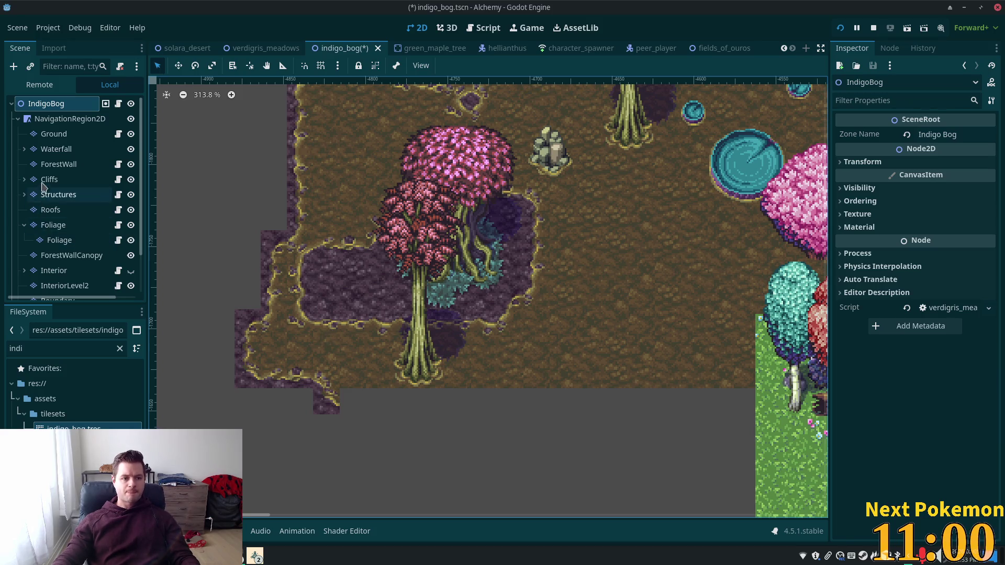
Step: On the Foliage layer, place a 2x2 purple-leaved plant from rainforest jungle v3.png at the bog's left edge
click(55, 224)
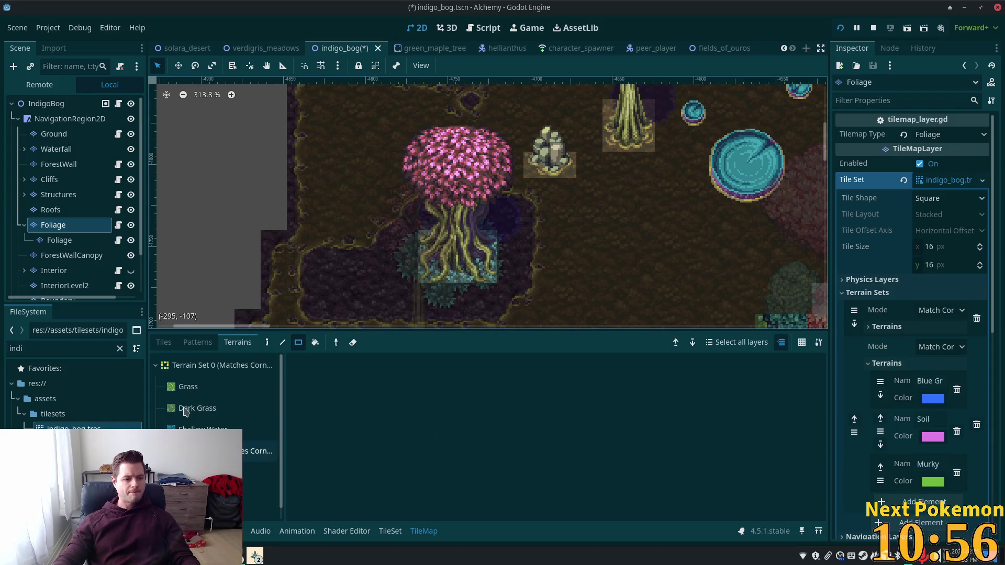
click(164, 342)
scroll(197, 427, down, 1)
scroll(196, 427, down, 5)
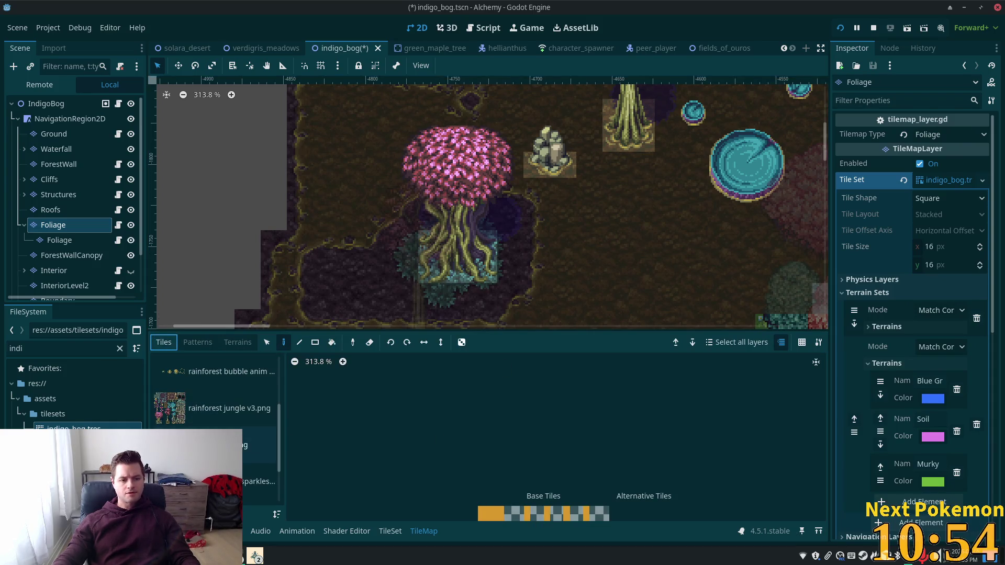
click(199, 414)
scroll(471, 421, down, 2)
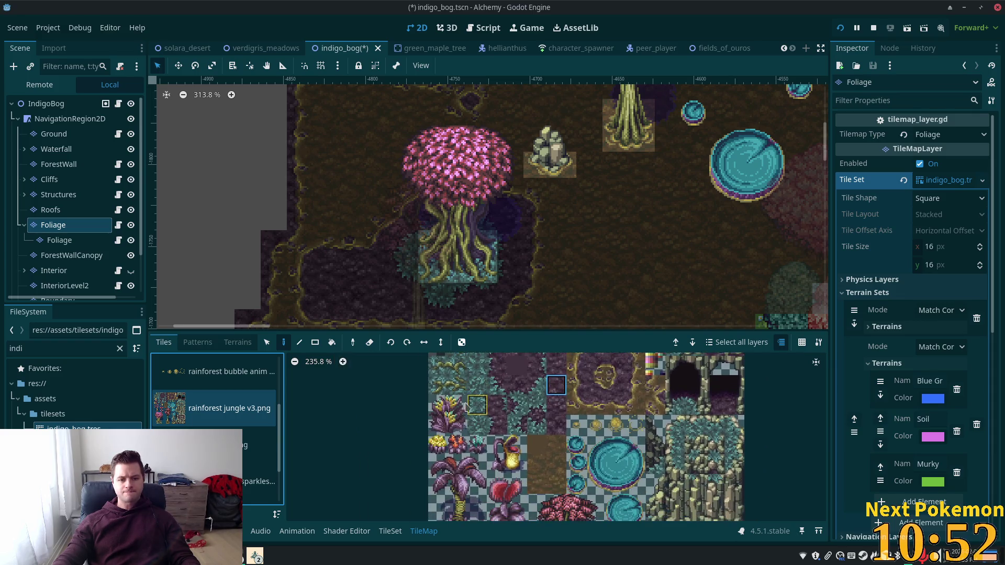
click(438, 402)
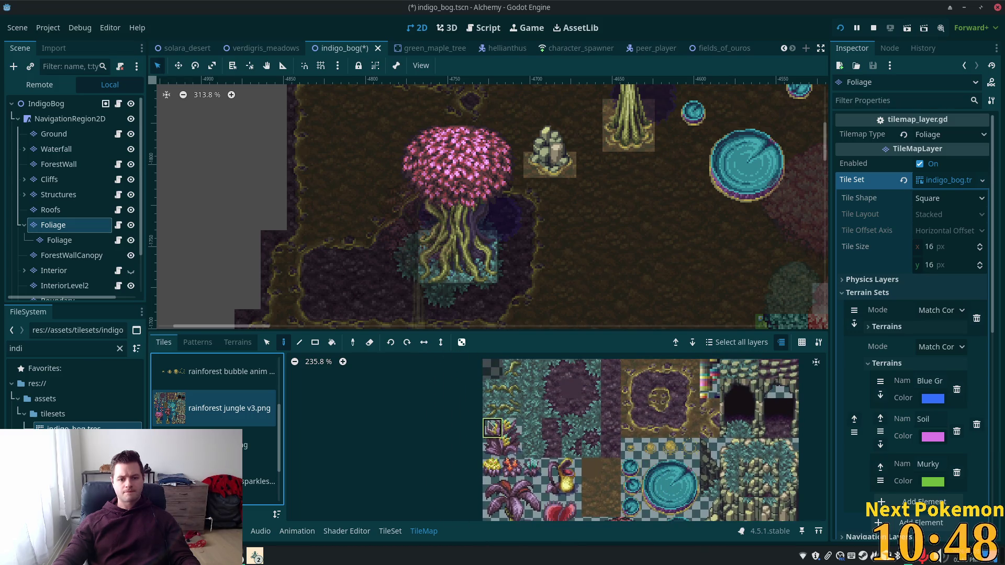
drag(514, 451, 514, 451)
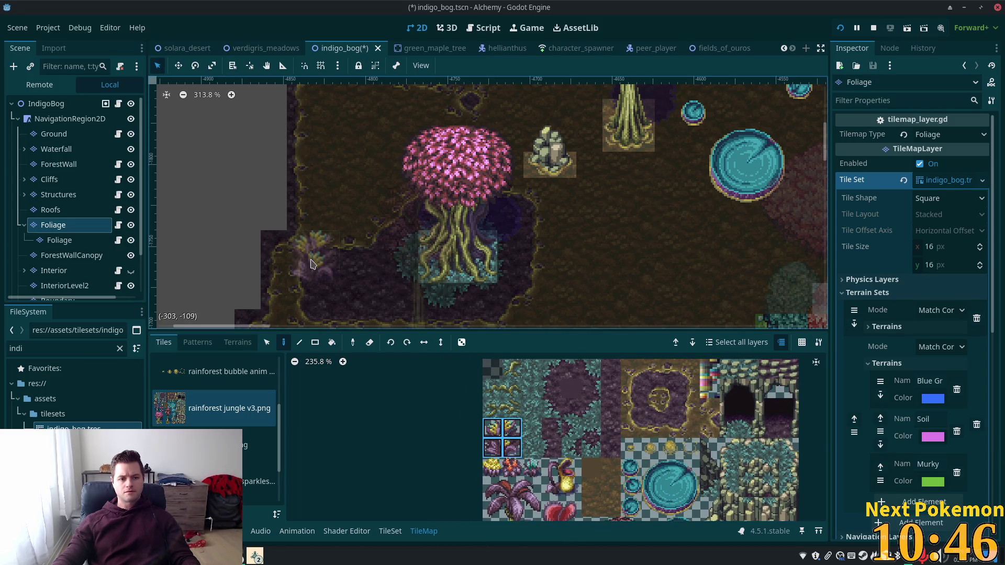
click(314, 250)
click(46, 103)
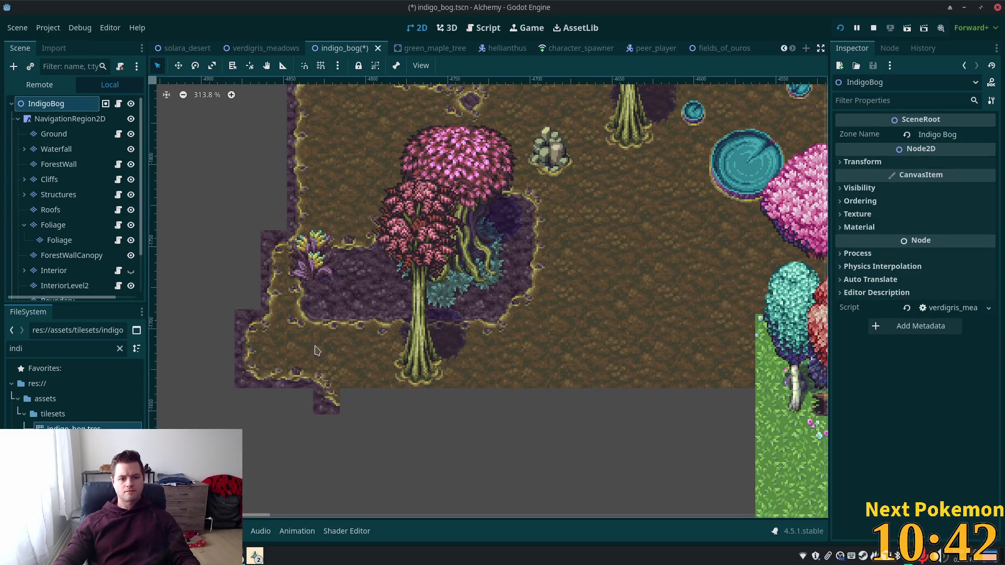
click(53, 134)
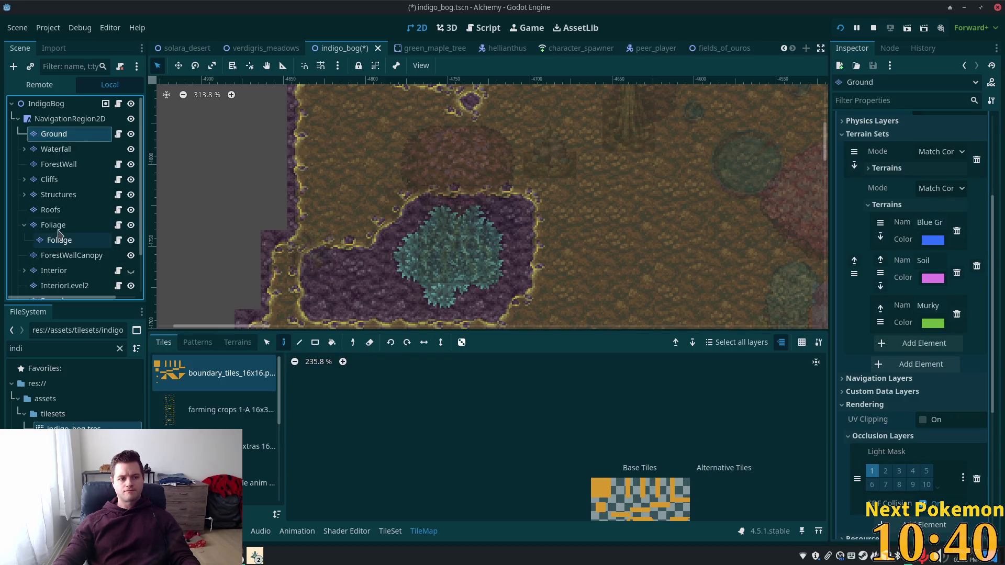
click(53, 225)
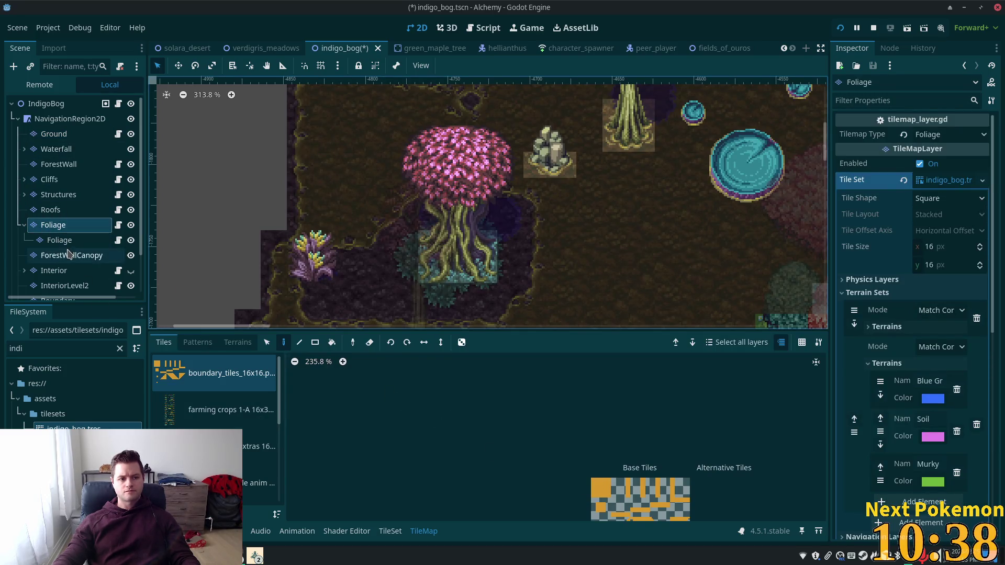
click(59, 240)
click(252, 450)
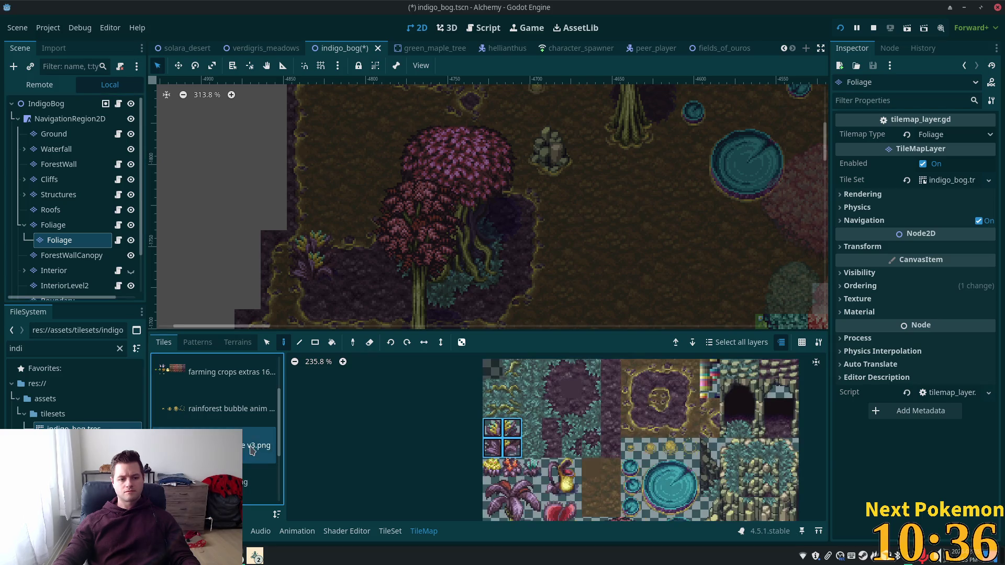
click(511, 467)
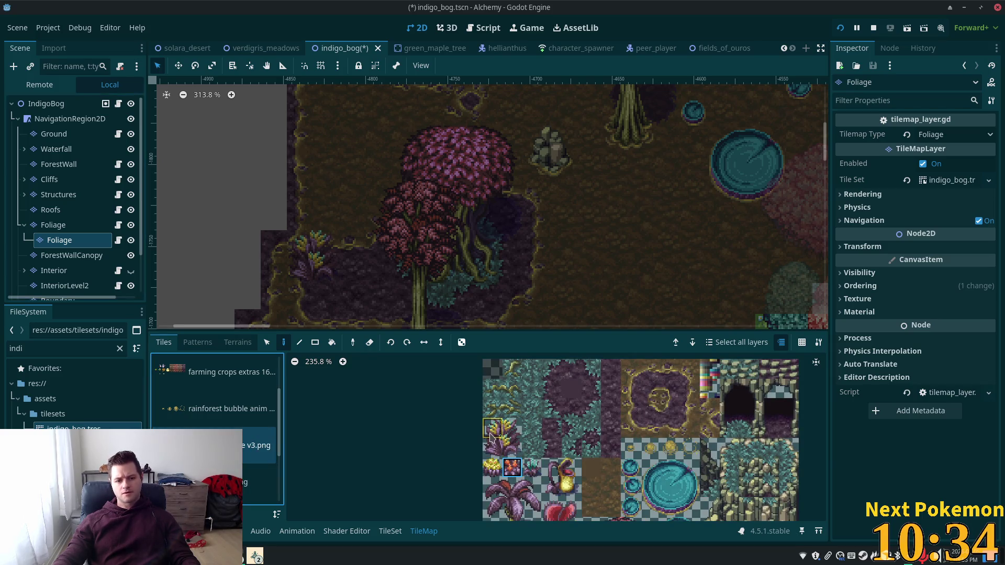
click(497, 469)
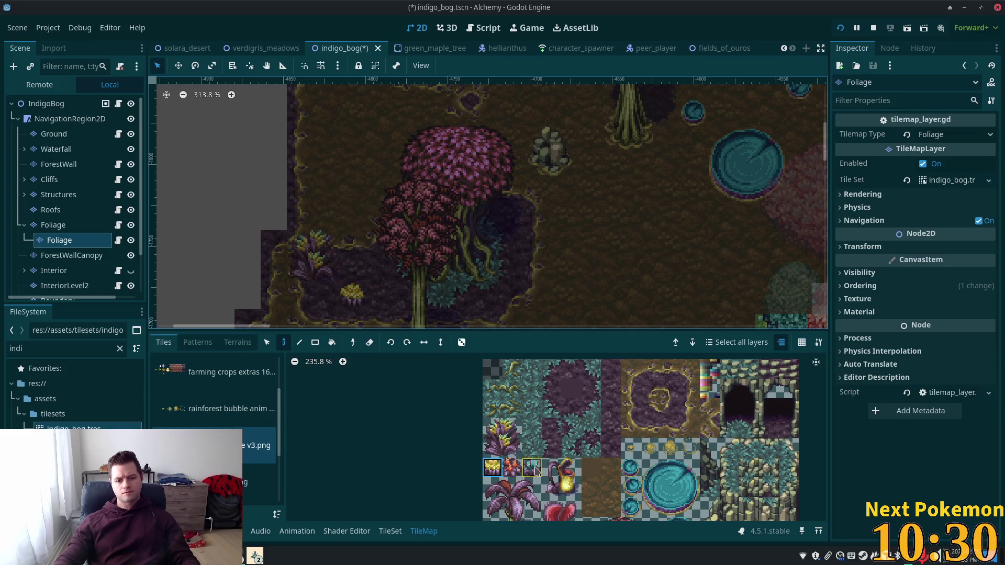
scroll(555, 429, down, 2)
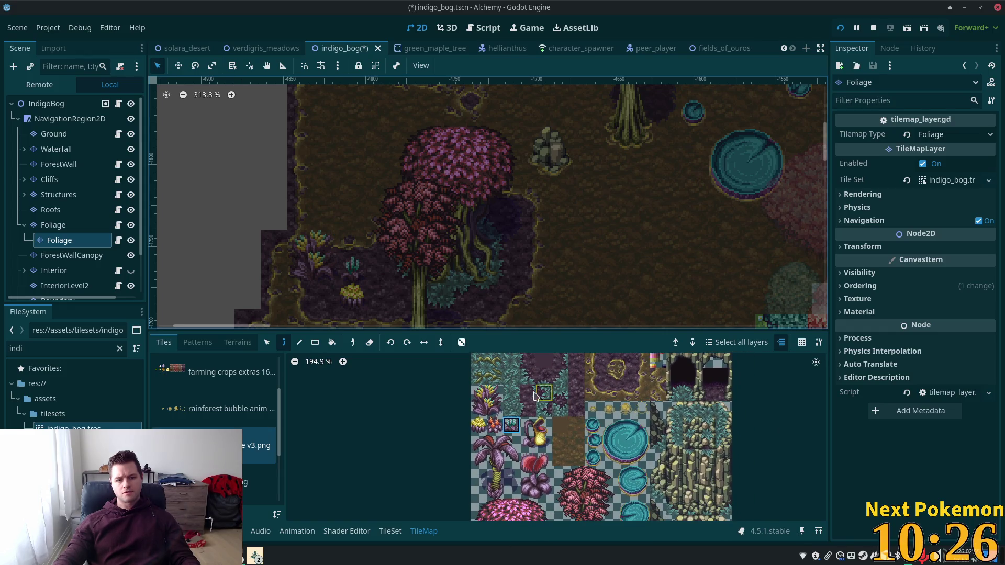
drag(486, 377, 478, 361)
click(477, 377)
click(432, 296)
click(463, 299)
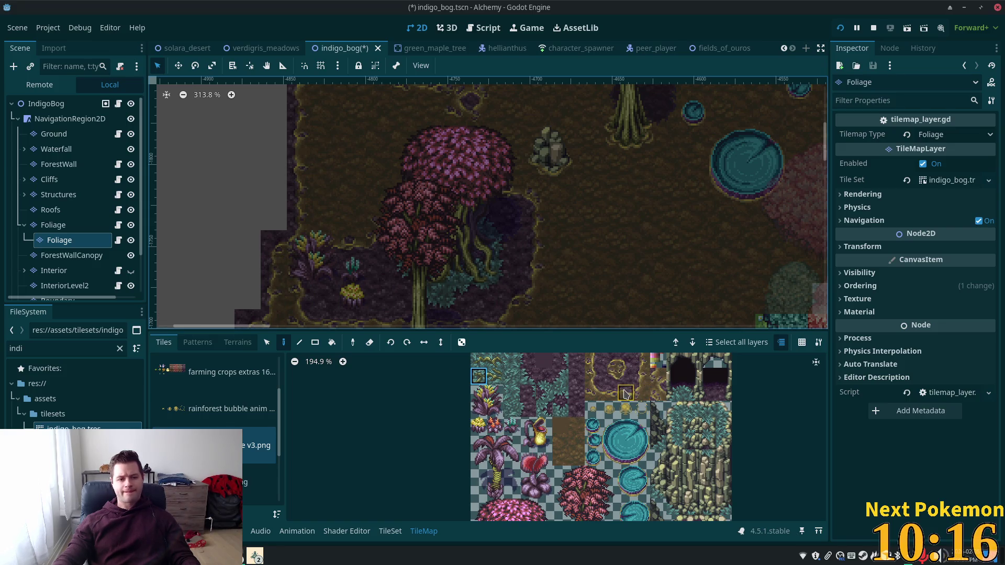
scroll(628, 449, down, 1)
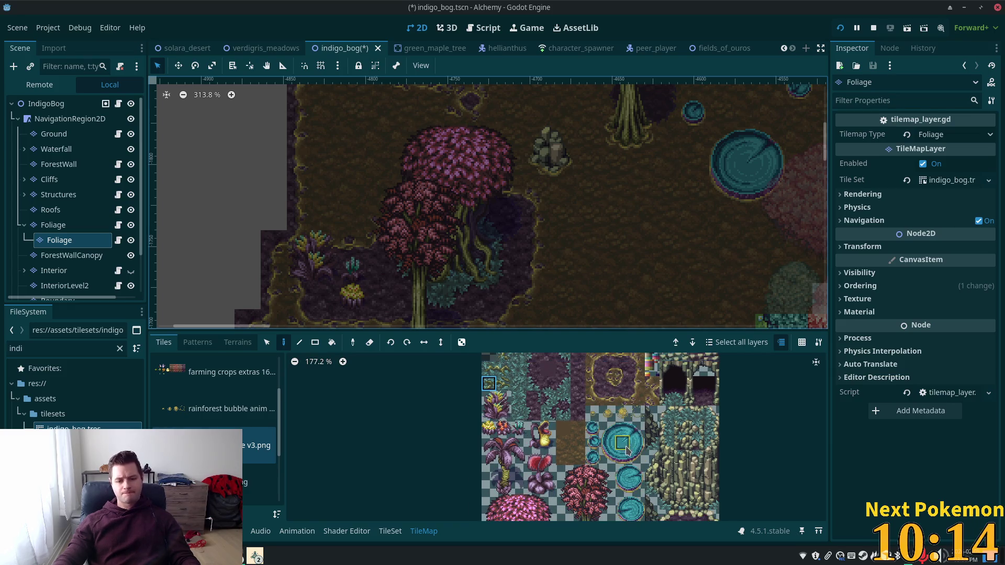
drag(612, 439, 583, 368)
scroll(575, 382, down, 1)
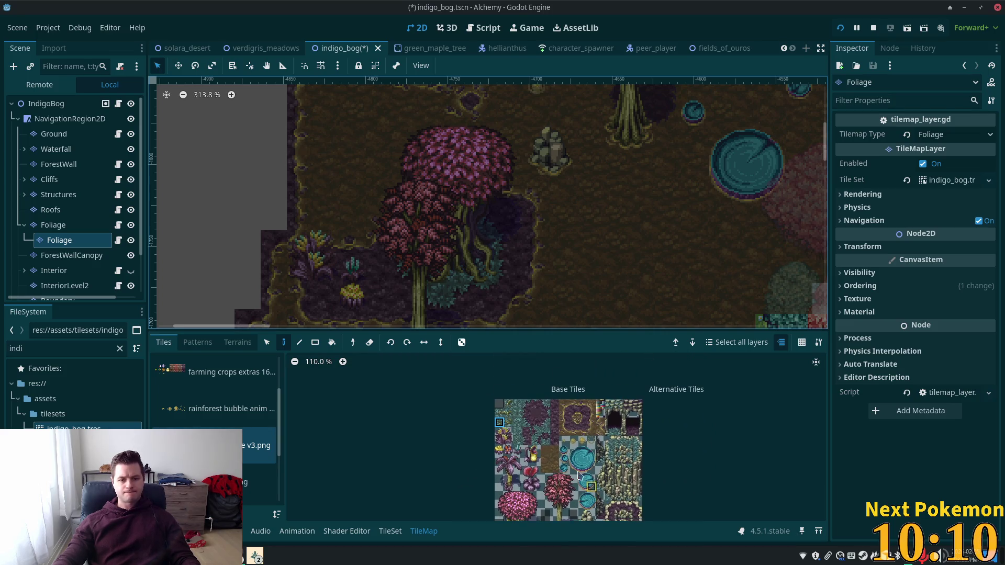
scroll(531, 429, up, 2)
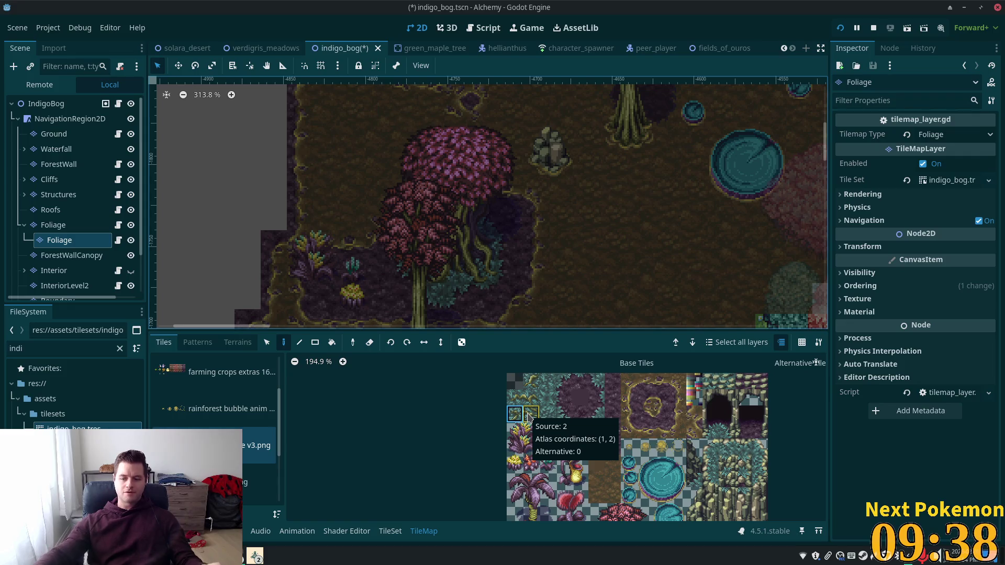
scroll(482, 250, down, 2)
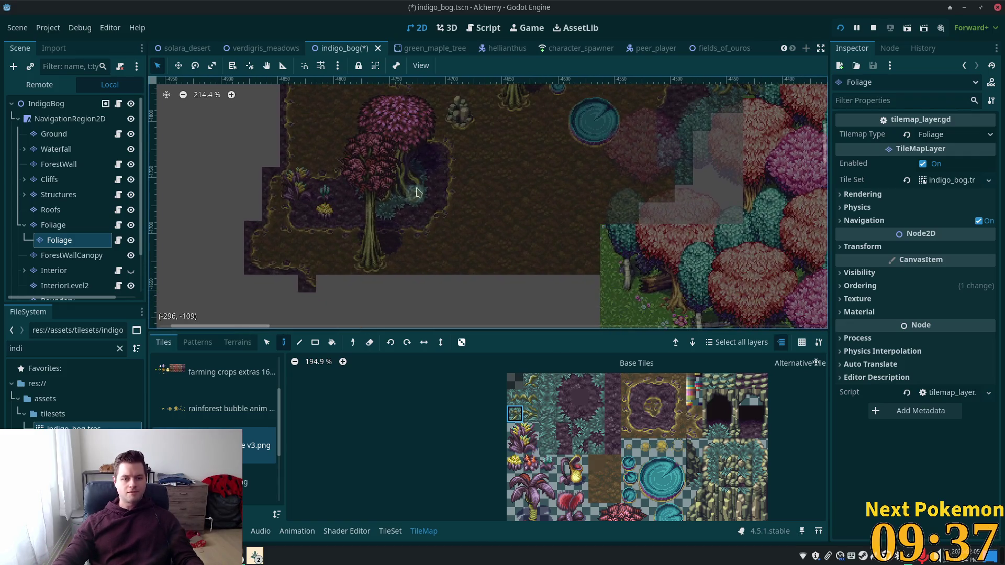
Step: Paint two top-row border tiles below the bog's lower edge
mouse_move(355, 274)
mouse_down()
mouse_move(550, 257)
mouse_move(565, 246)
mouse_move(422, 199)
mouse_up()
scroll(566, 244, up, 1)
drag(645, 430, 661, 430)
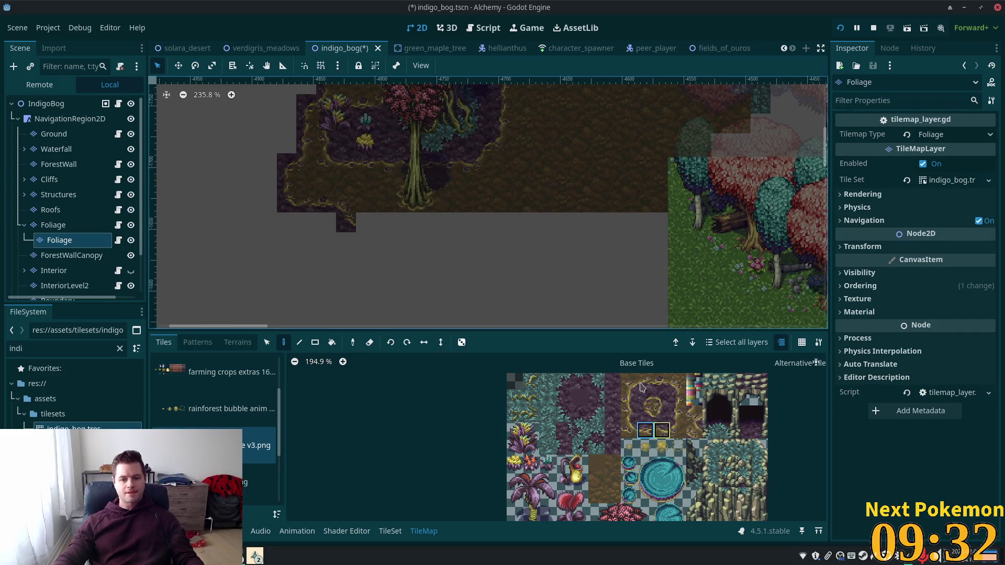
drag(645, 382, 662, 382)
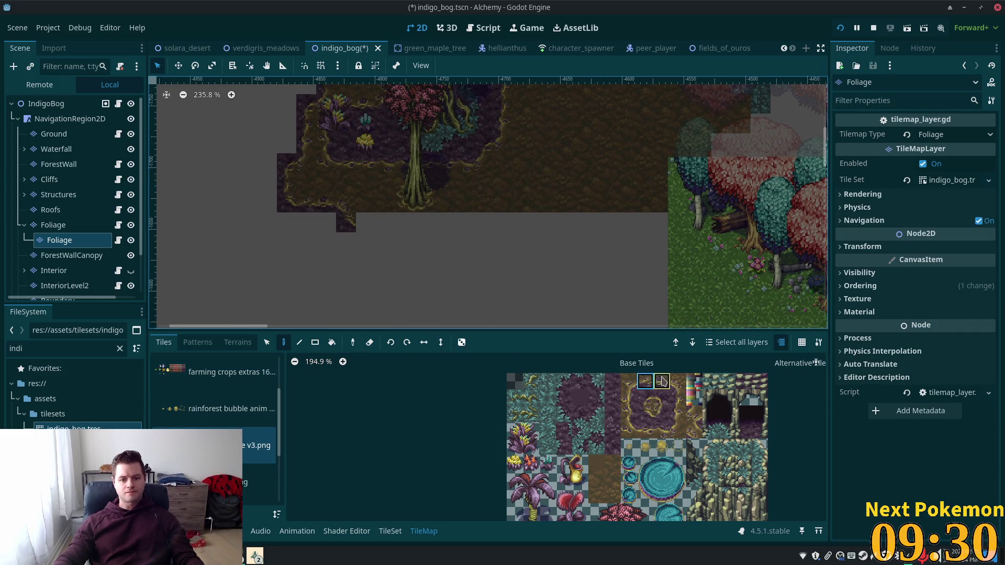
click(365, 222)
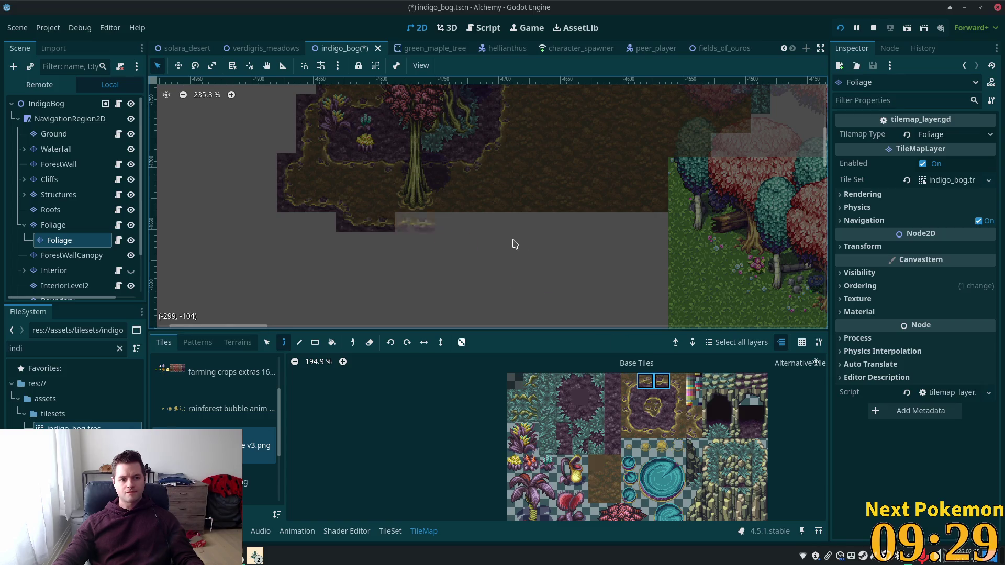
Step: Extend the bottom border with more single border tiles, adjusting the atlas selection
click(678, 381)
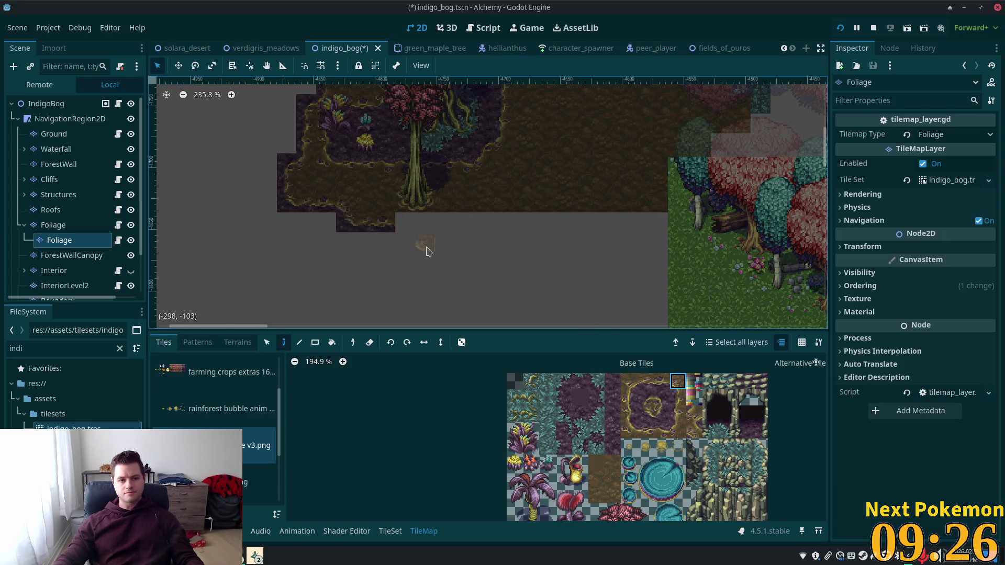
click(409, 231)
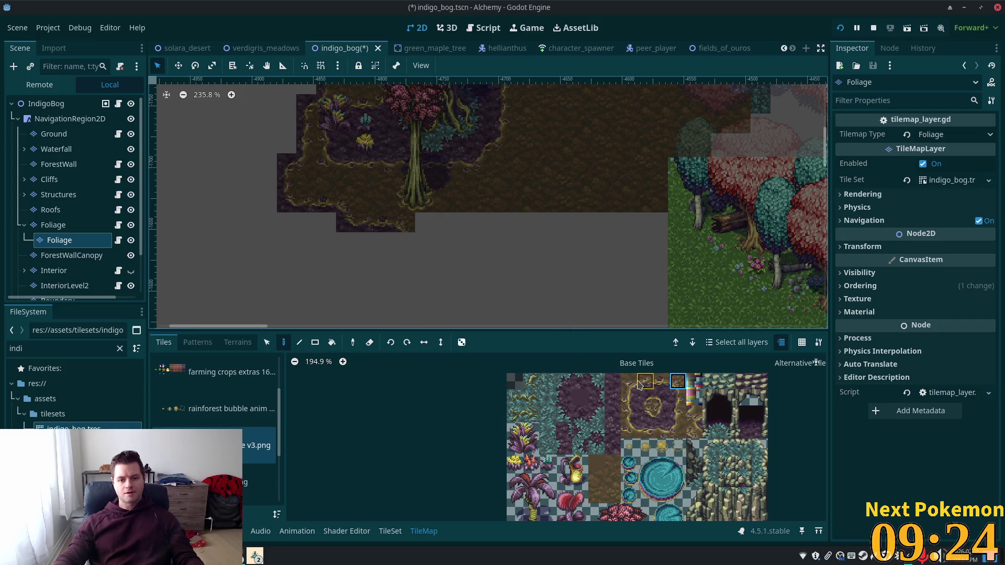
click(438, 226)
drag(654, 382, 637, 386)
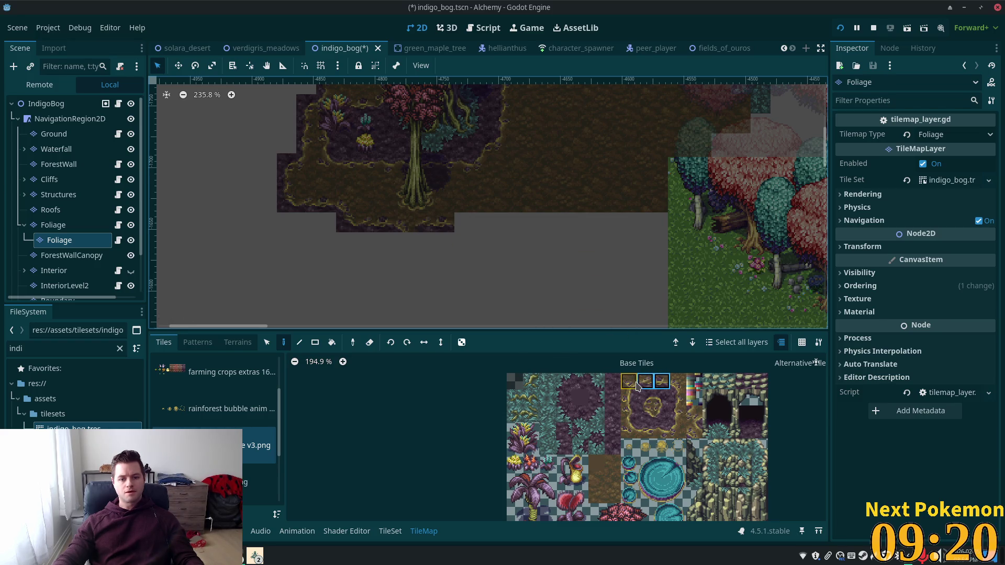
click(662, 414)
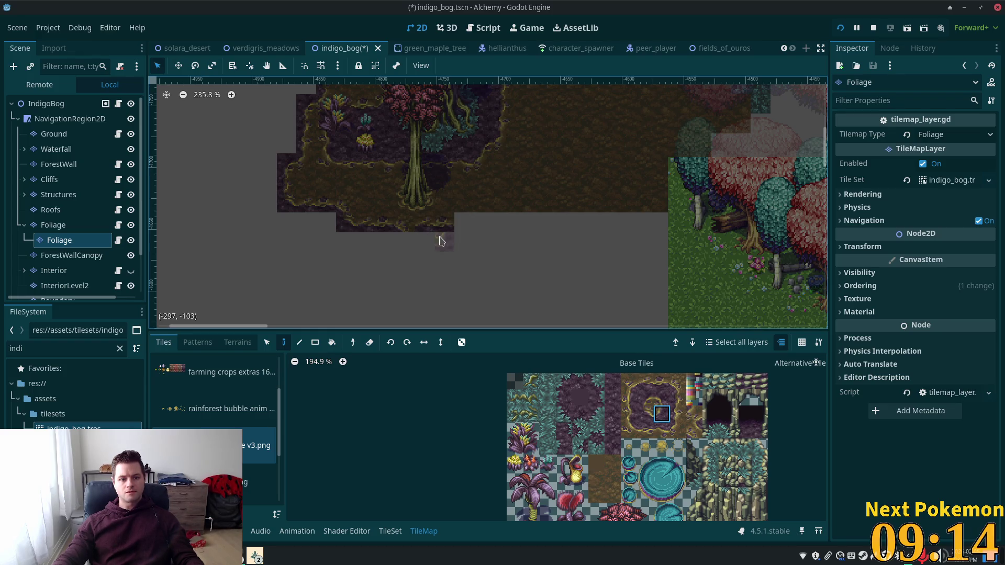
drag(644, 381, 661, 381)
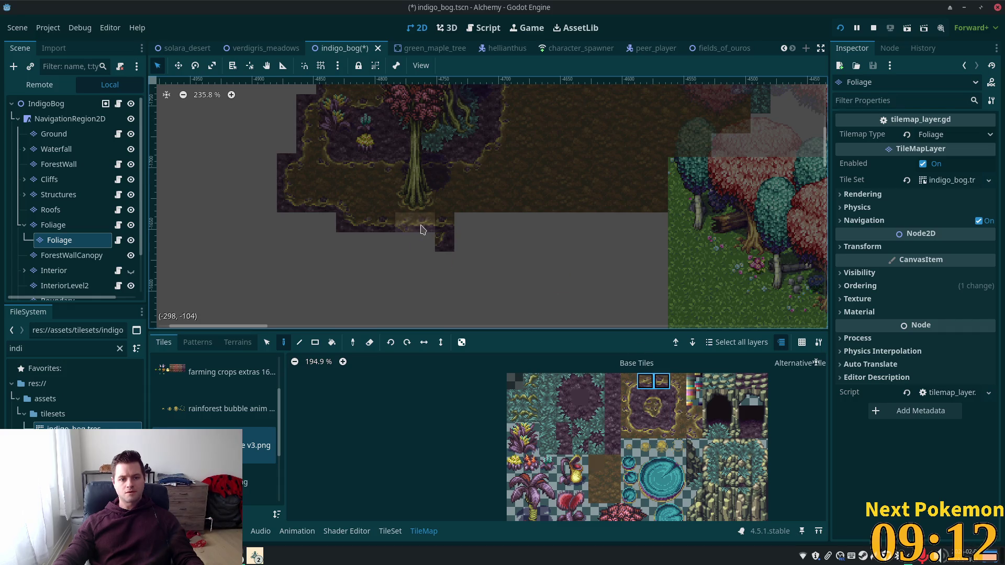
click(645, 382)
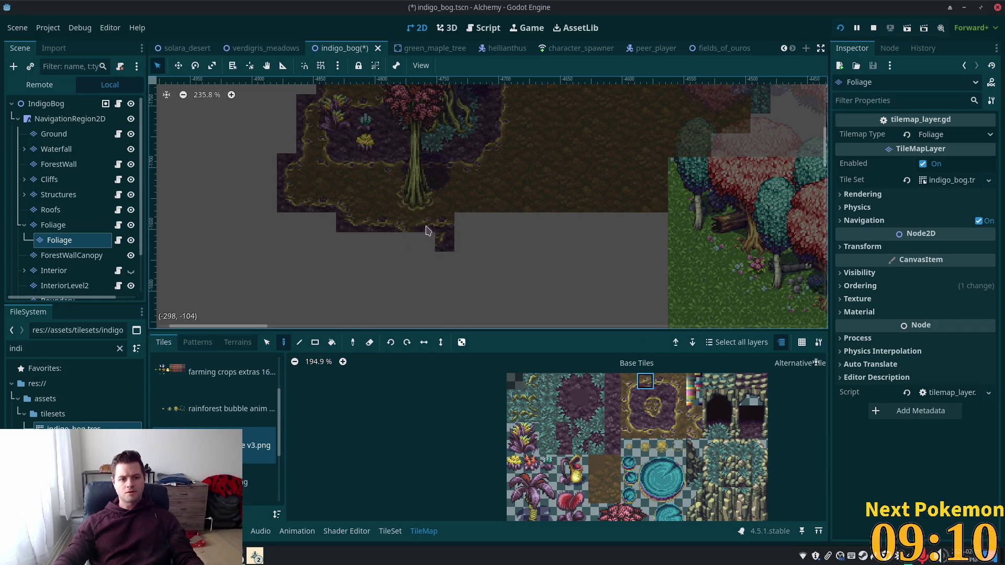
scroll(513, 277, up, 5)
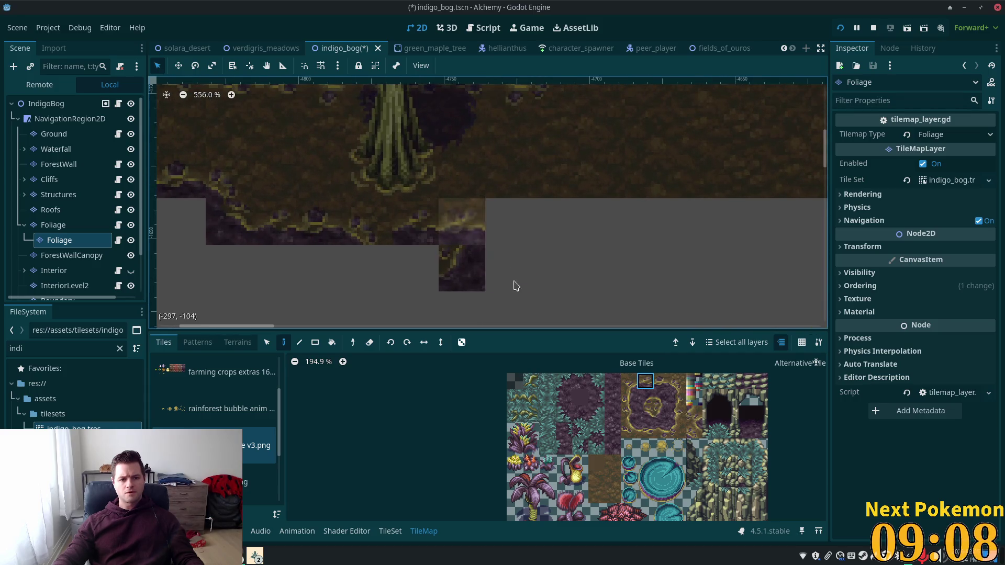
Step: Fill the gaps in the bog's lower border with dark bog tiles
click(644, 414)
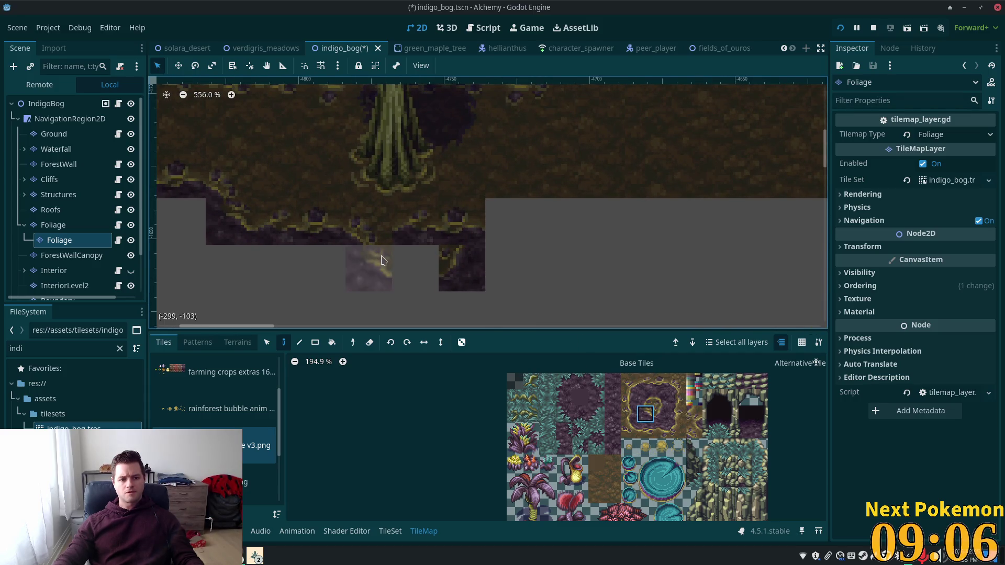
click(369, 268)
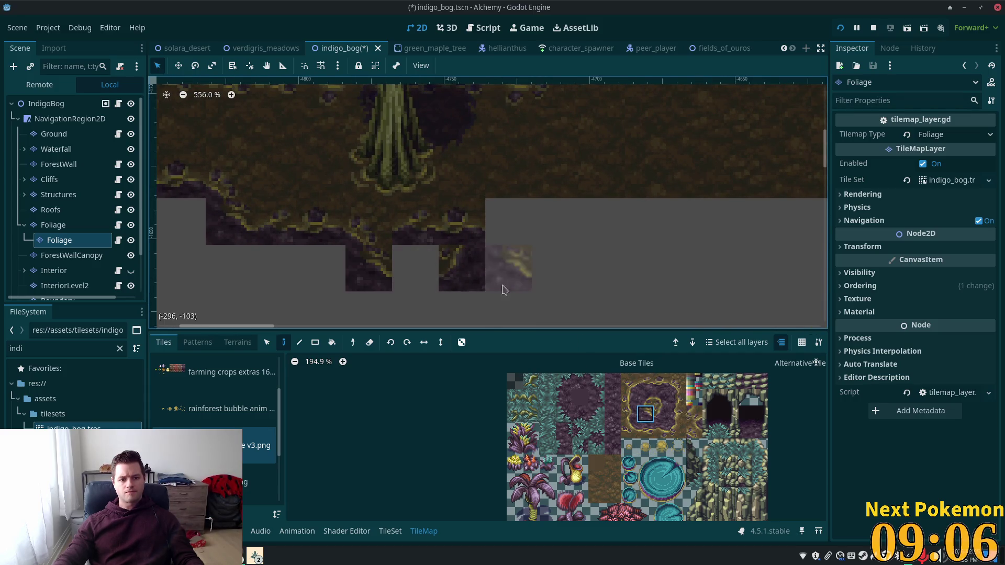
click(661, 381)
click(462, 268)
drag(403, 262, 461, 264)
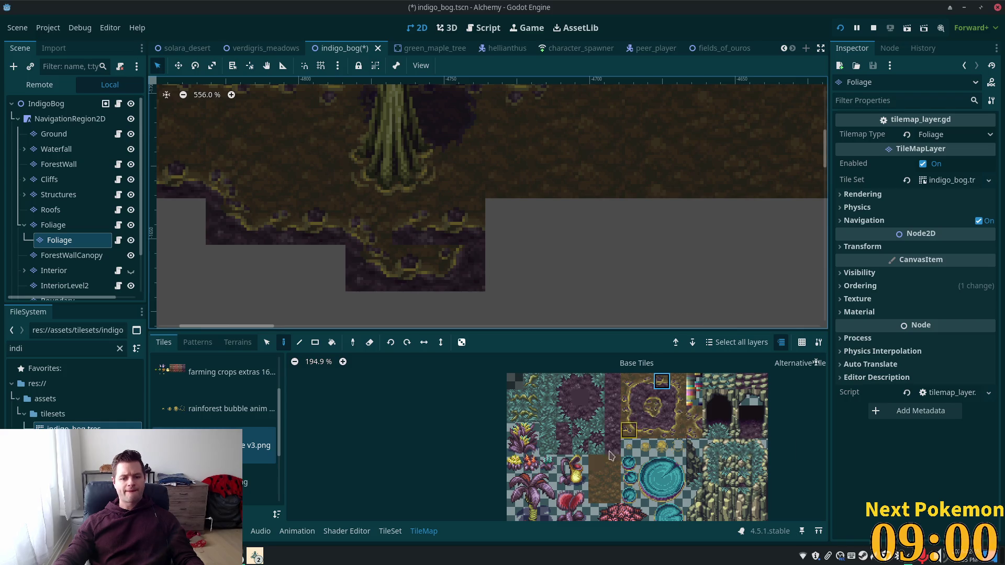
Step: Repaint the right cell and the cell above it with border tiles
click(610, 467)
click(462, 269)
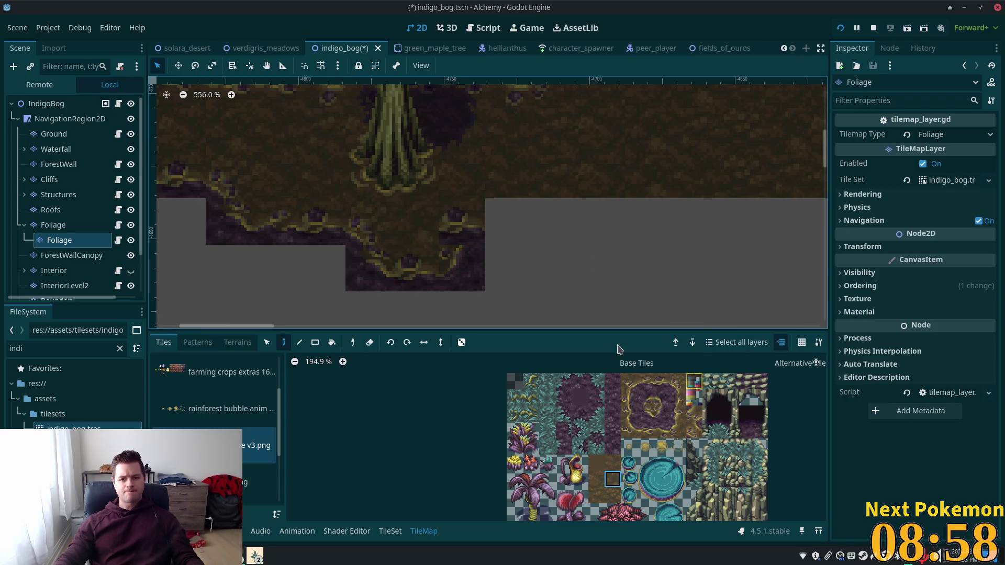
click(628, 381)
click(470, 216)
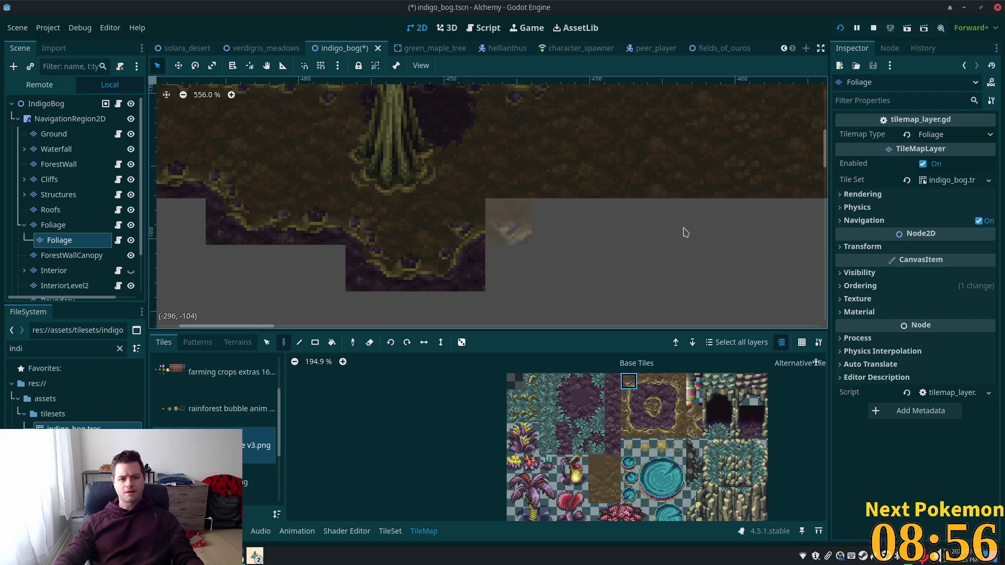
scroll(654, 293, right, 2)
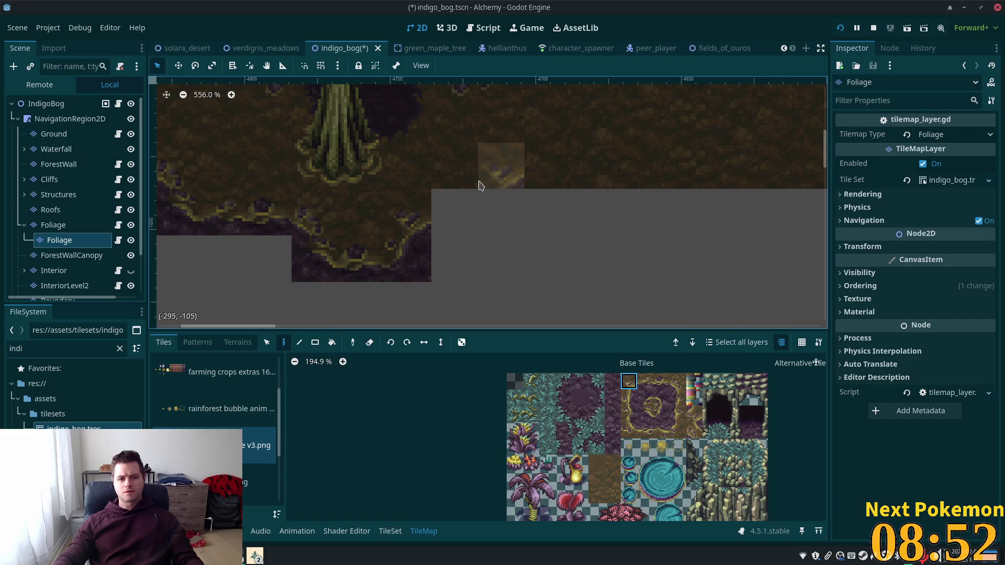
Step: Add a purple soil tile and a two-tile top border further right
click(661, 414)
click(455, 212)
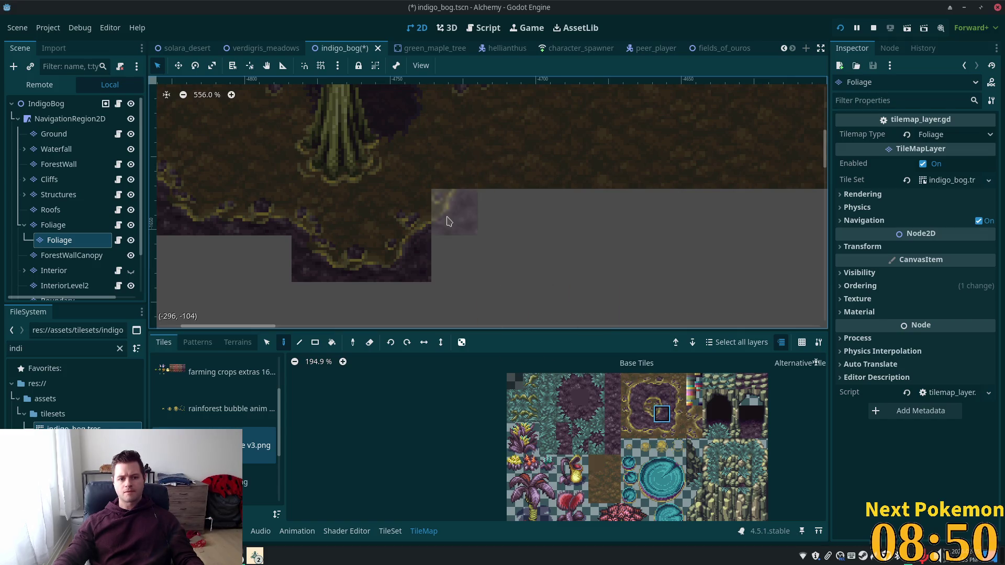
drag(644, 381, 661, 381)
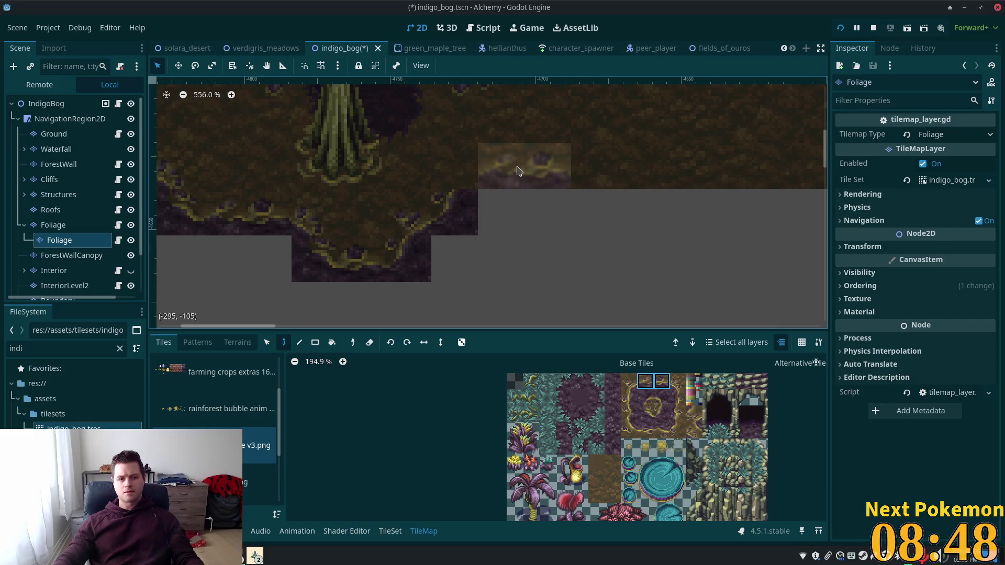
click(539, 170)
click(628, 381)
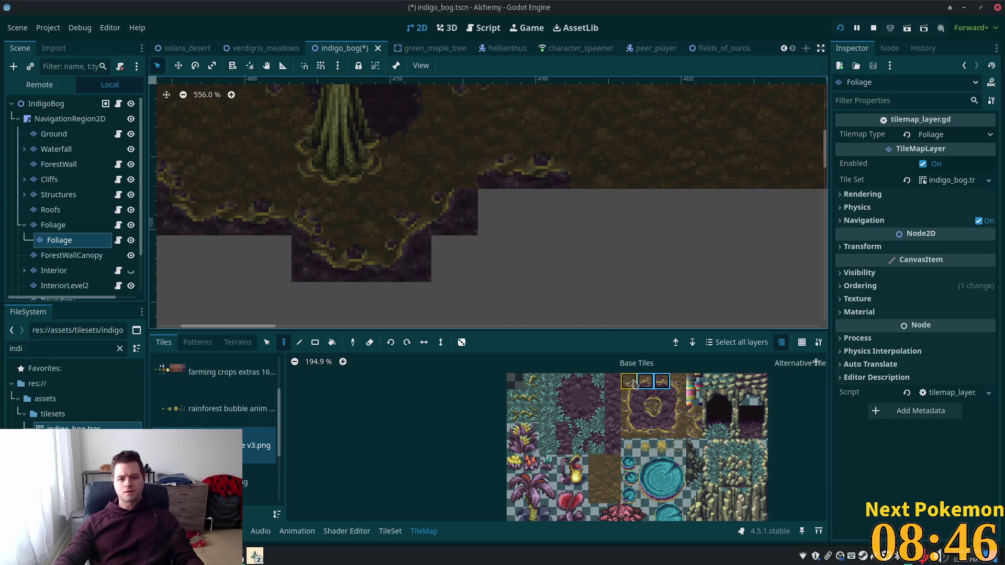
scroll(605, 267, down, 5)
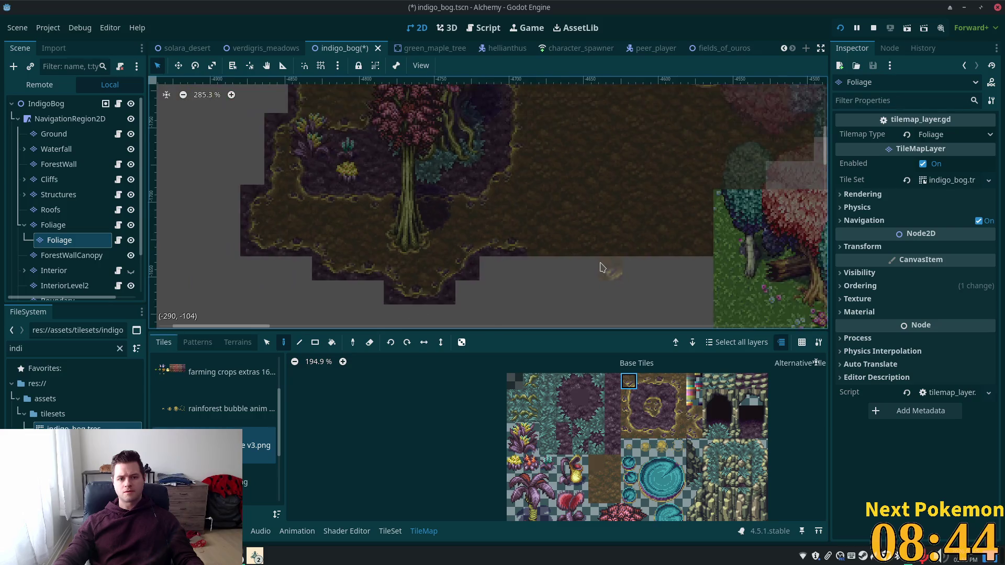
Step: Extend the bog border rightward with a pair of adjacent border tiles
scroll(614, 263, right, 3)
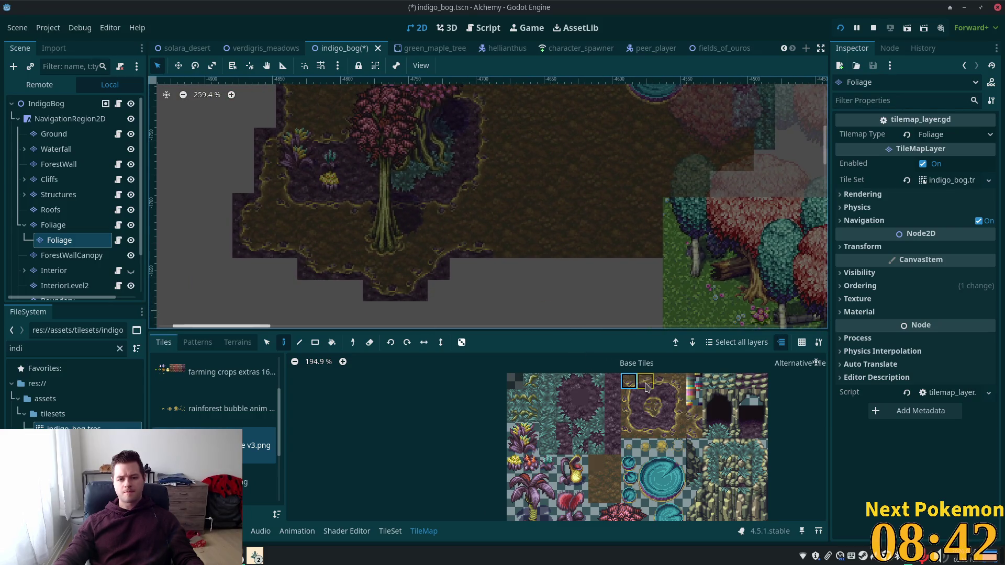
drag(648, 382, 662, 382)
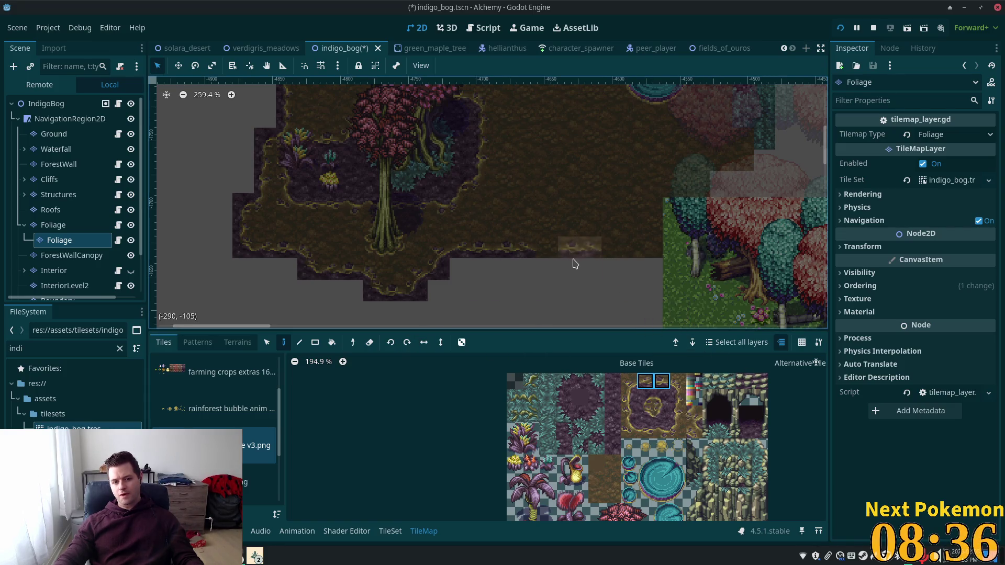
click(544, 246)
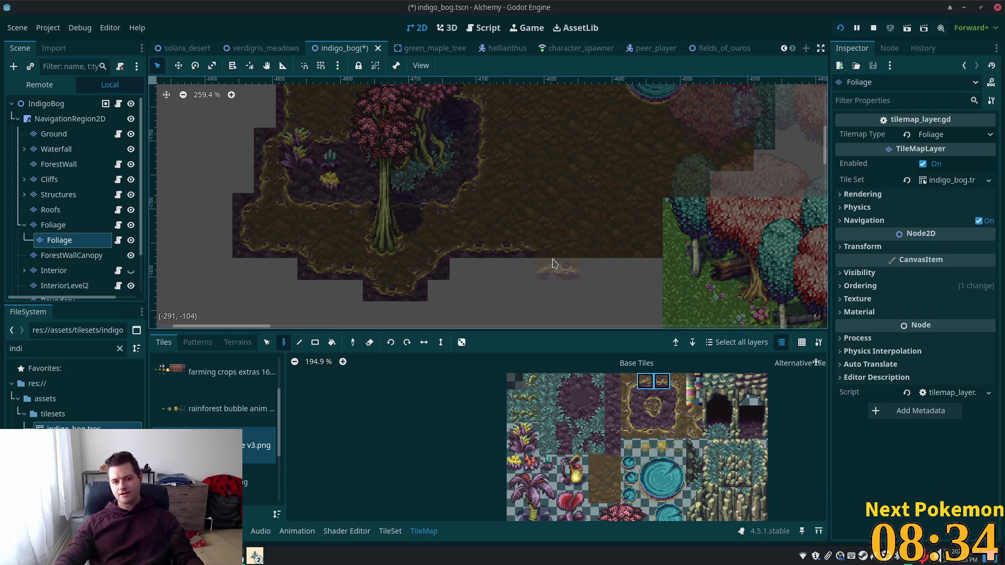
drag(645, 387, 678, 390)
Step: Paint soil and ground tiles along the border's edge
click(661, 414)
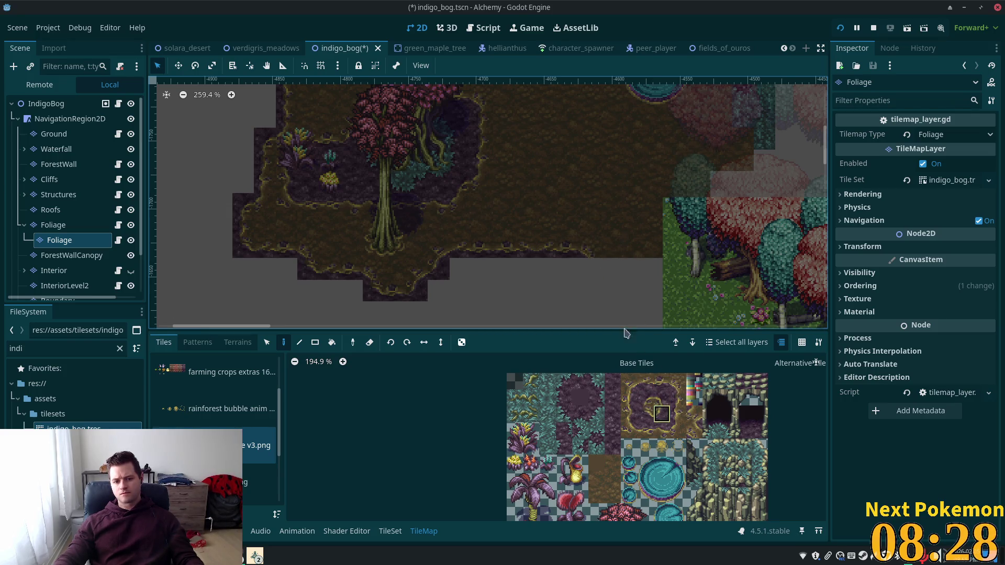
click(645, 413)
click(590, 269)
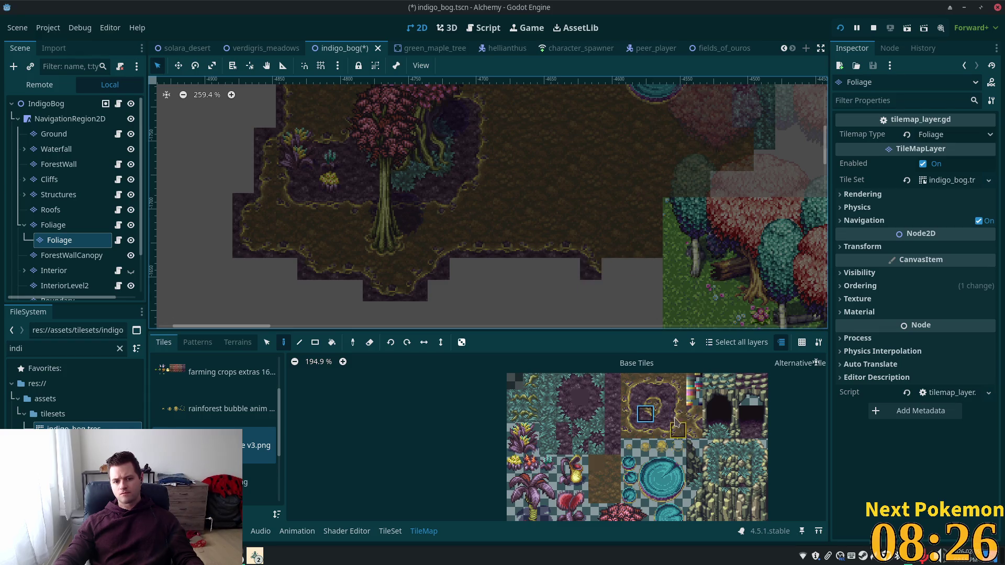
click(661, 381)
drag(613, 270, 633, 270)
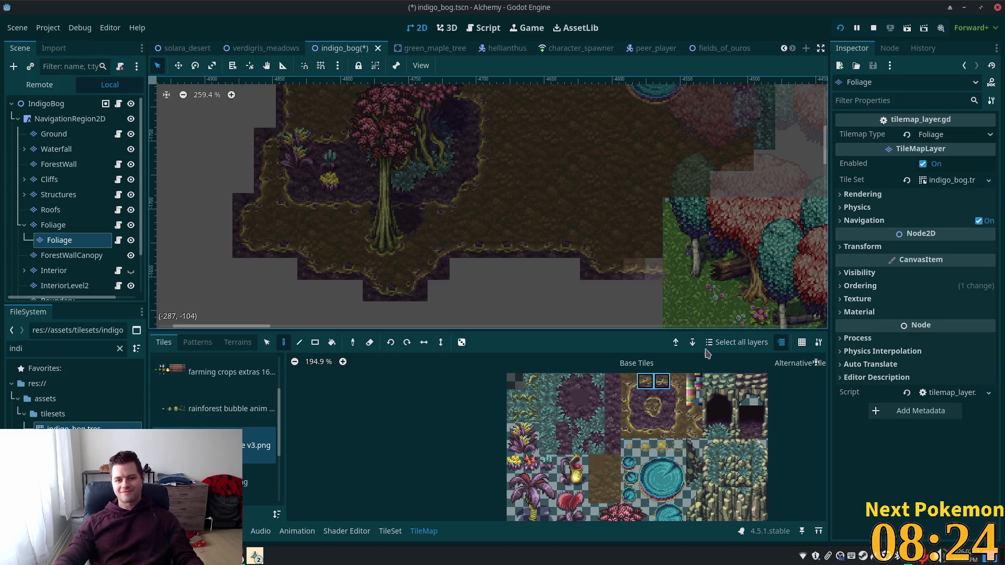
click(630, 381)
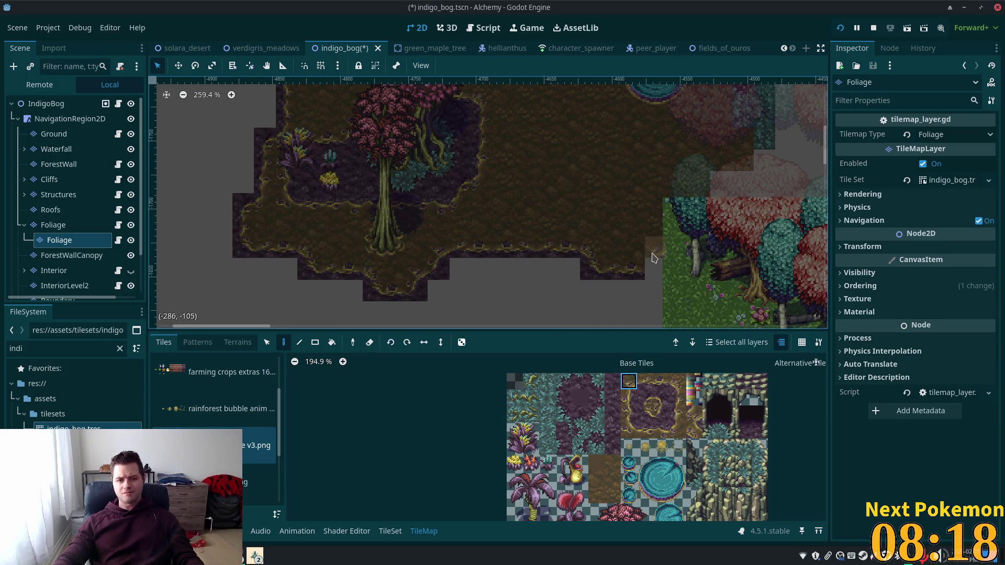
Step: Paint a two-tile soil edge block and a dark soil tile beside the tree canopy
click(661, 413)
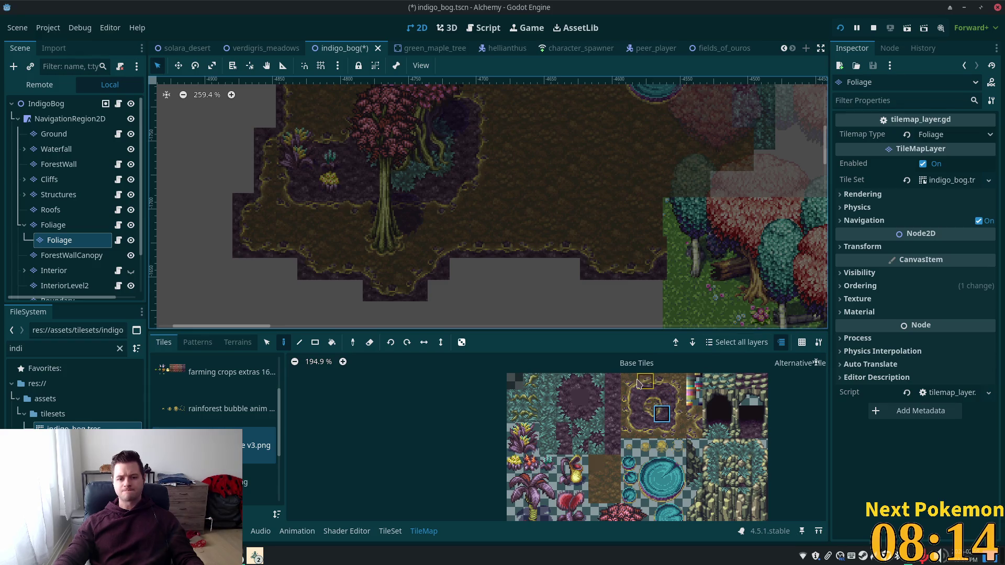
click(678, 225)
drag(661, 398, 661, 413)
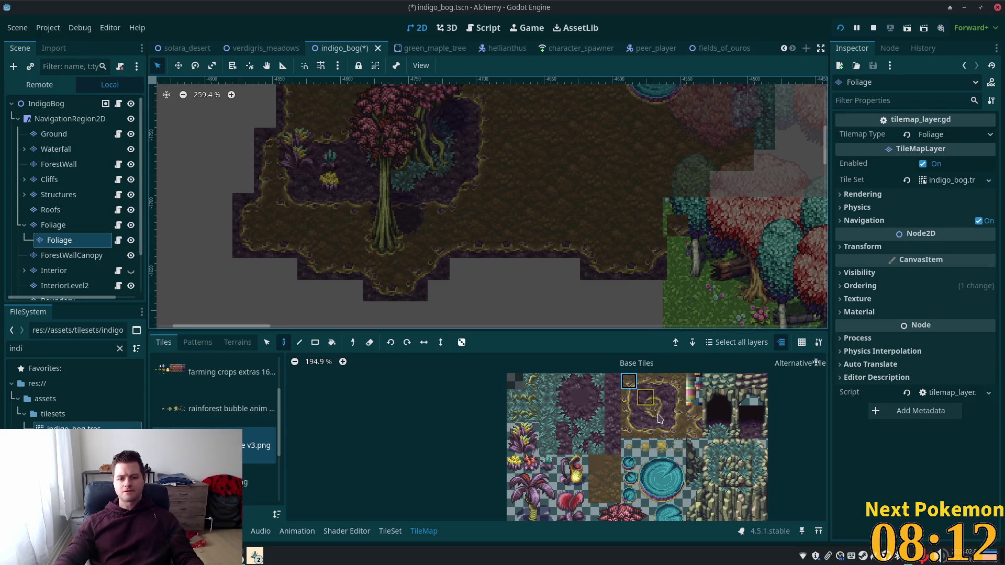
click(677, 227)
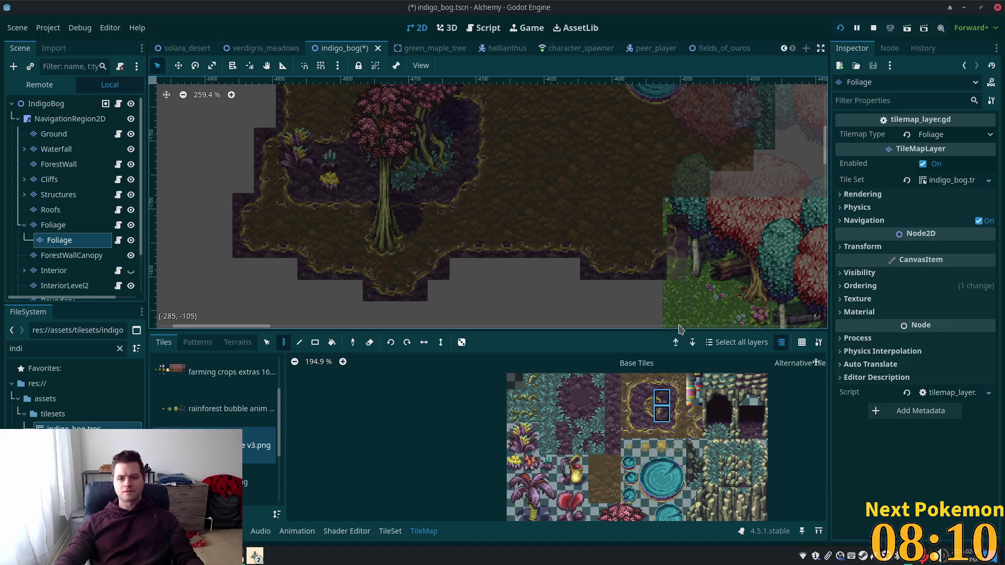
click(641, 386)
click(633, 386)
click(678, 226)
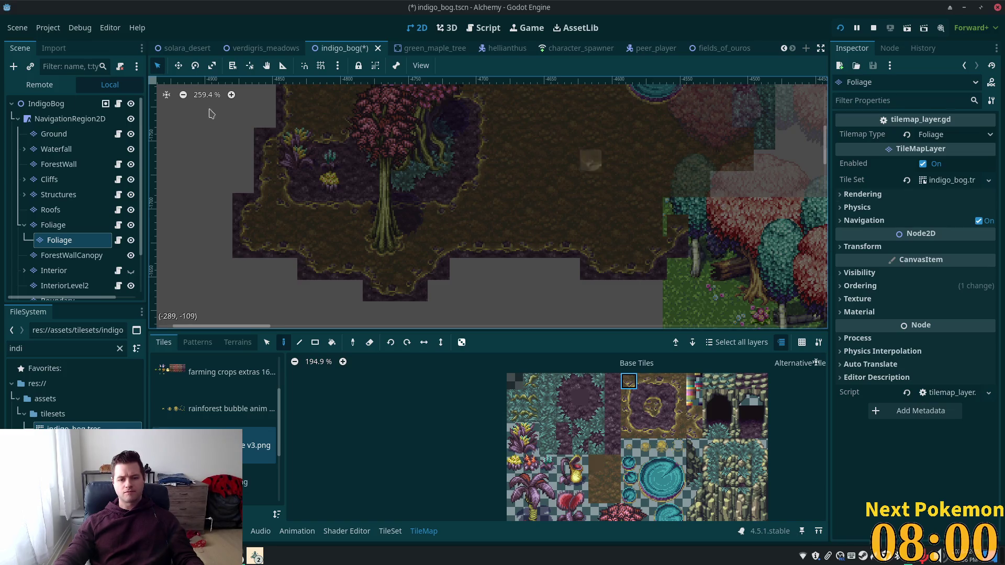
click(51, 105)
Step: Survey the bog toward the border trees and select the ForestWall layer for editing
scroll(683, 314, right, 3)
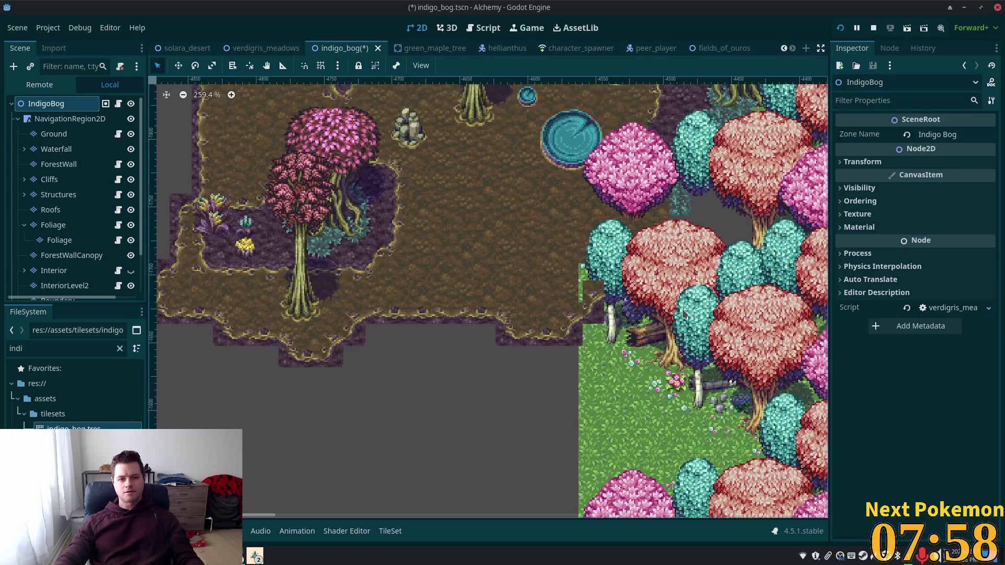
scroll(678, 302, down, 3)
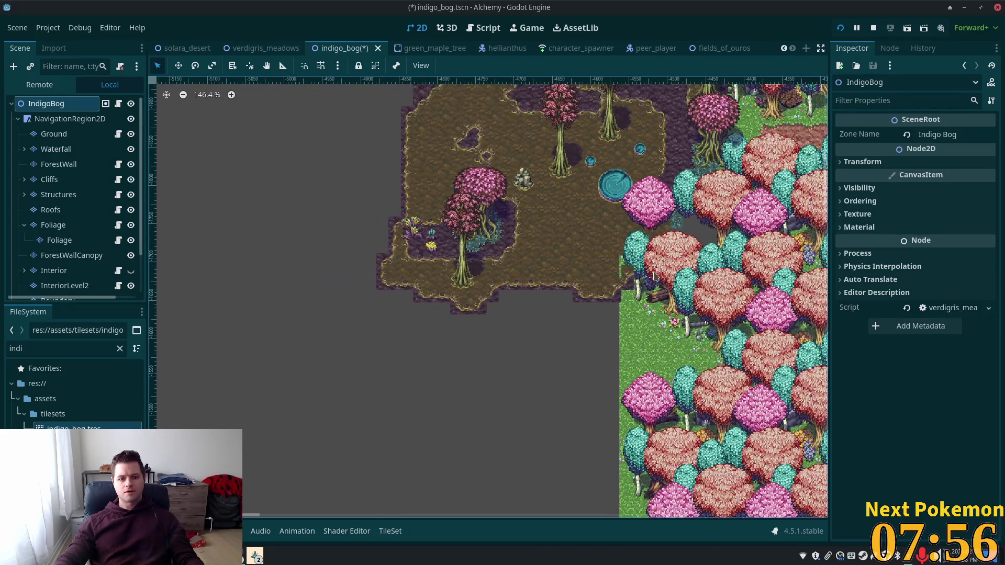
scroll(641, 304, up, 3)
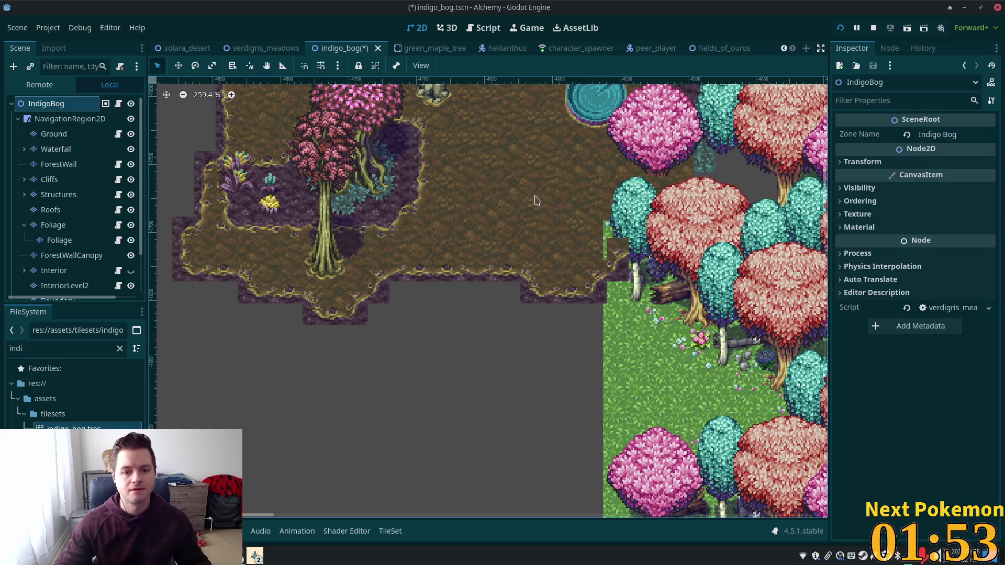
scroll(530, 200, up, 3)
drag(618, 279, 566, 304)
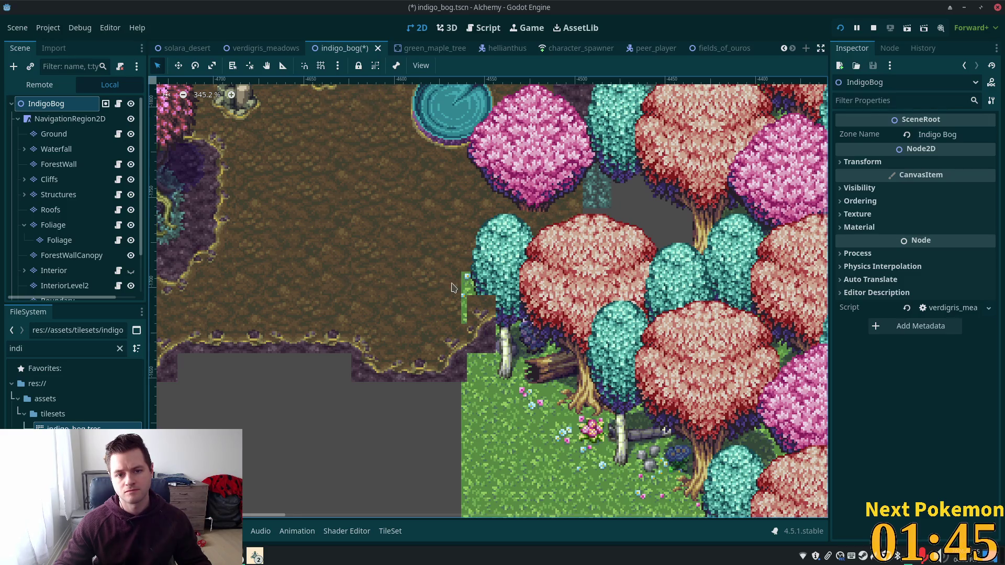
scroll(452, 288, down, 4)
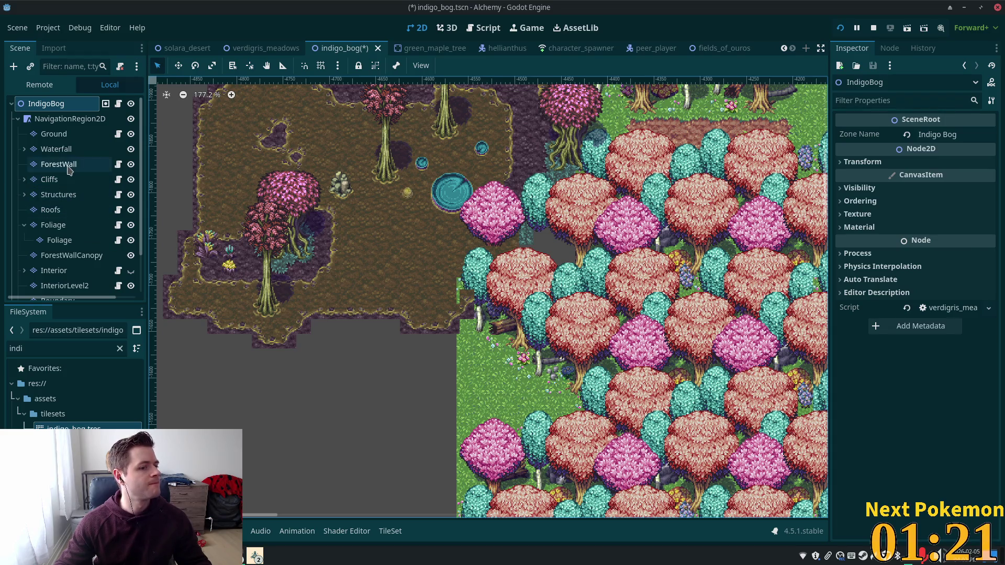
click(66, 164)
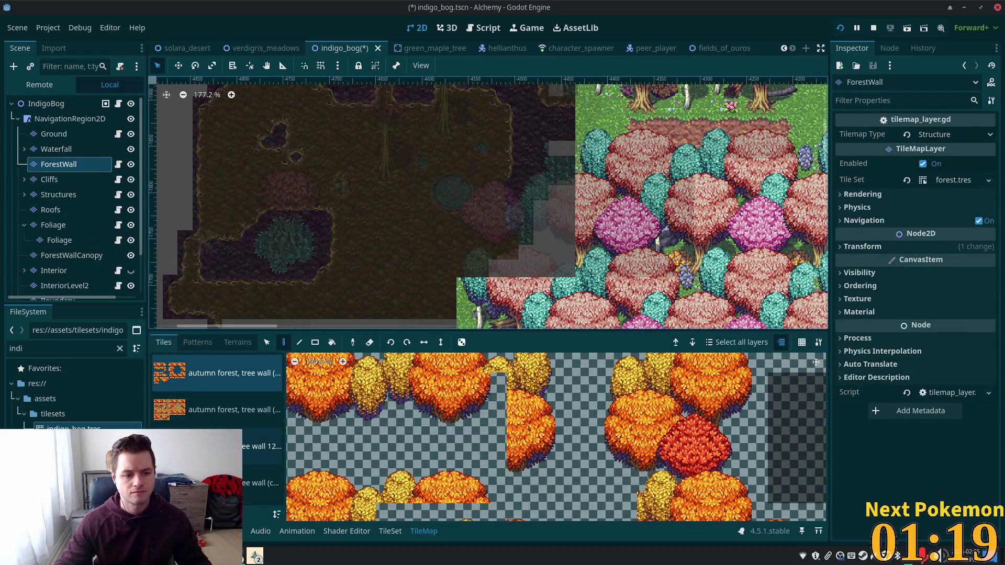
Step: Switch to the green forest wall tile source and undo the recently placed forest block
click(252, 453)
scroll(312, 427, down, 3)
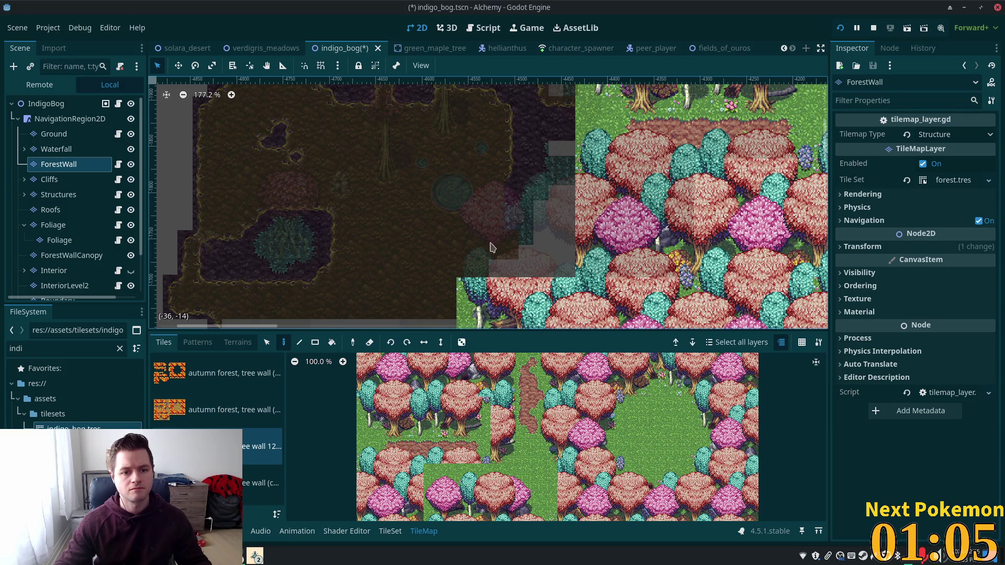
scroll(484, 217, down, 2)
drag(483, 216, 477, 213)
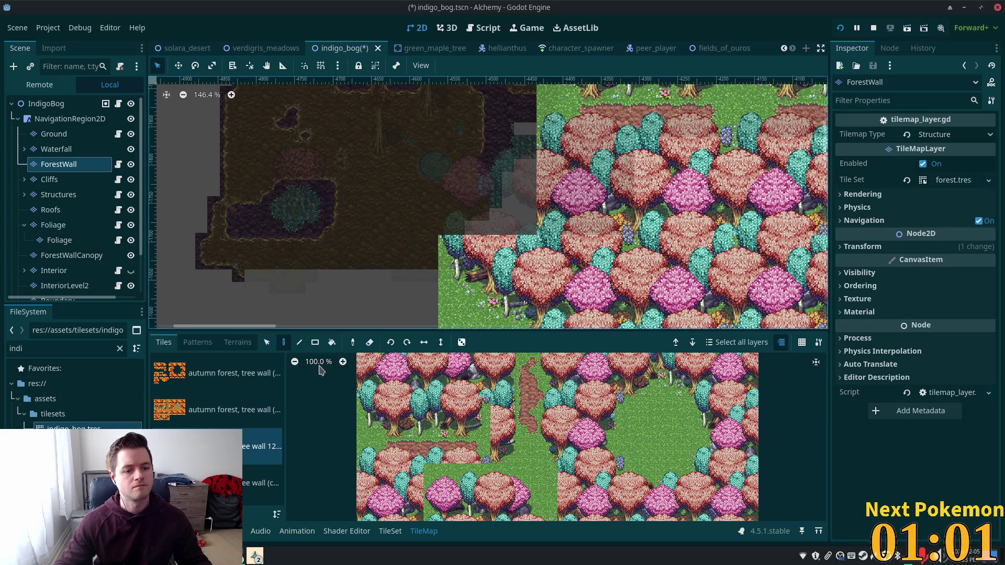
key(ctrl+z)
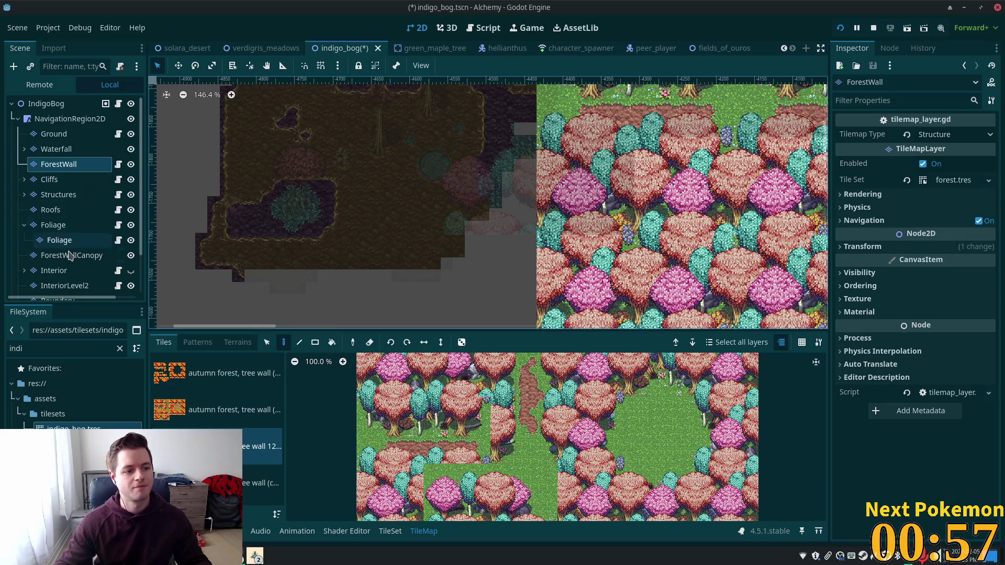
Step: Pick tree tiles from the forest atlas, then move to the transparent tree tile source
scroll(49, 240, down, 2)
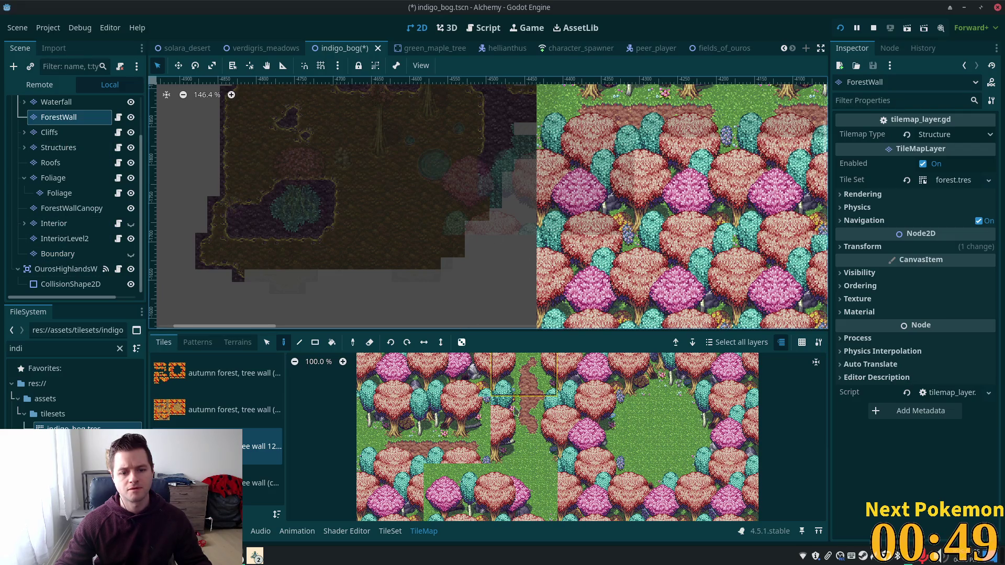
click(452, 501)
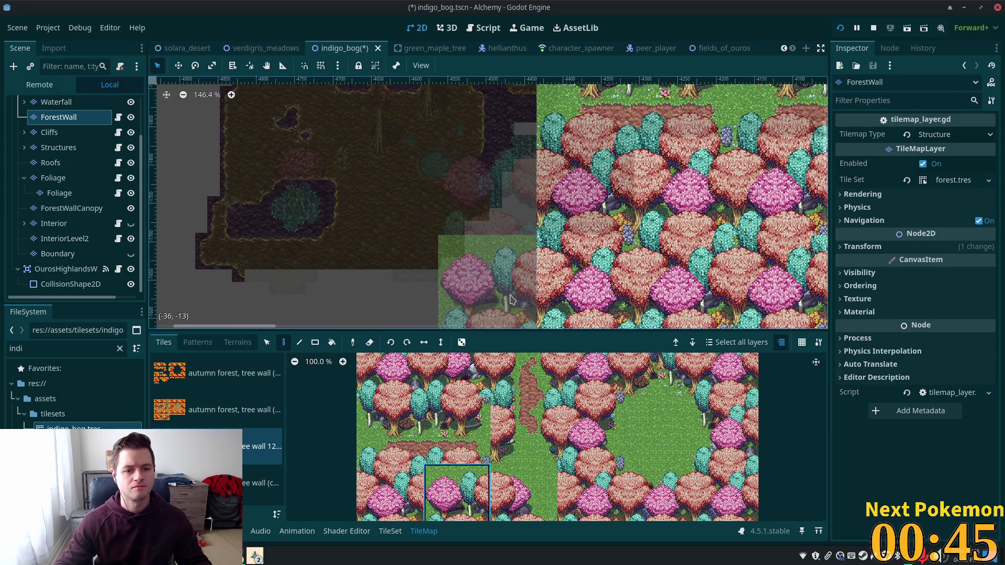
scroll(518, 416, down, 3)
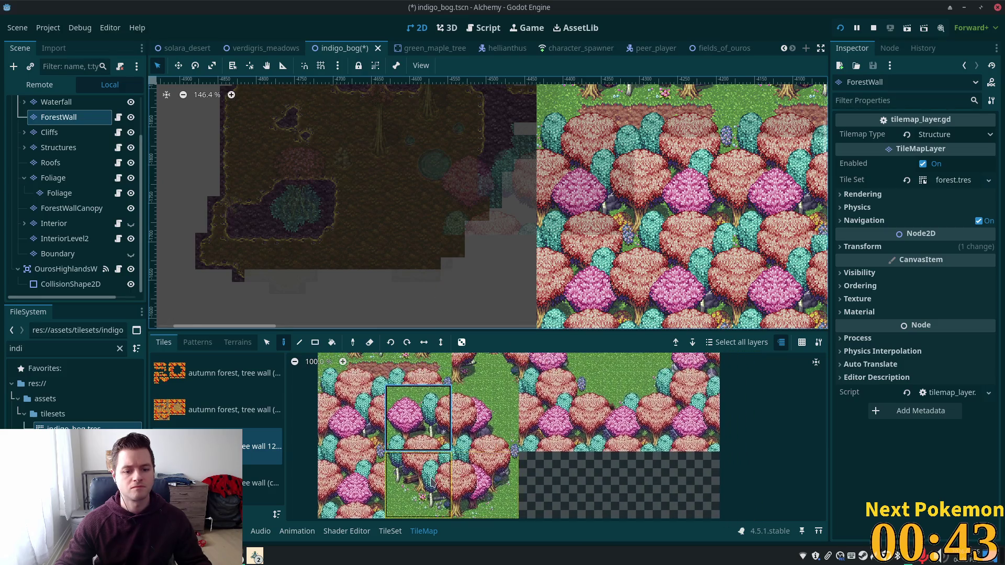
click(419, 484)
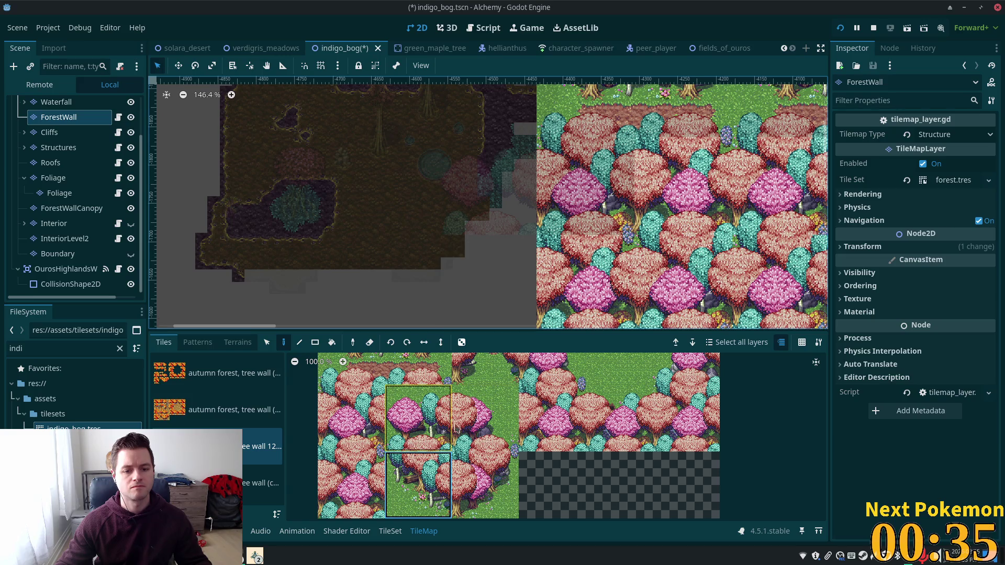
key(Down)
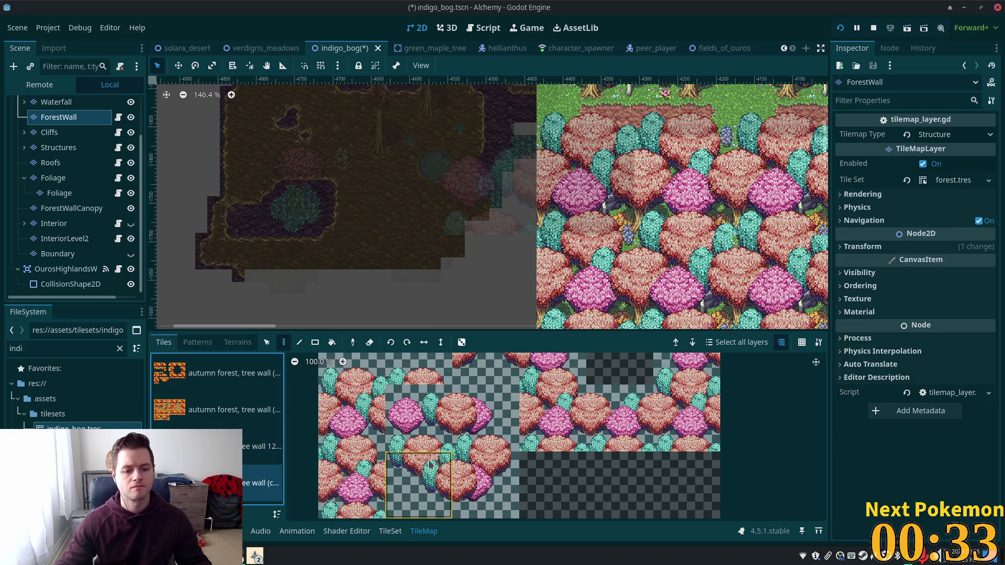
Step: Paint a grass-backed forest tile at the bog's lower edge on ForestWall
drag(430, 464, 421, 418)
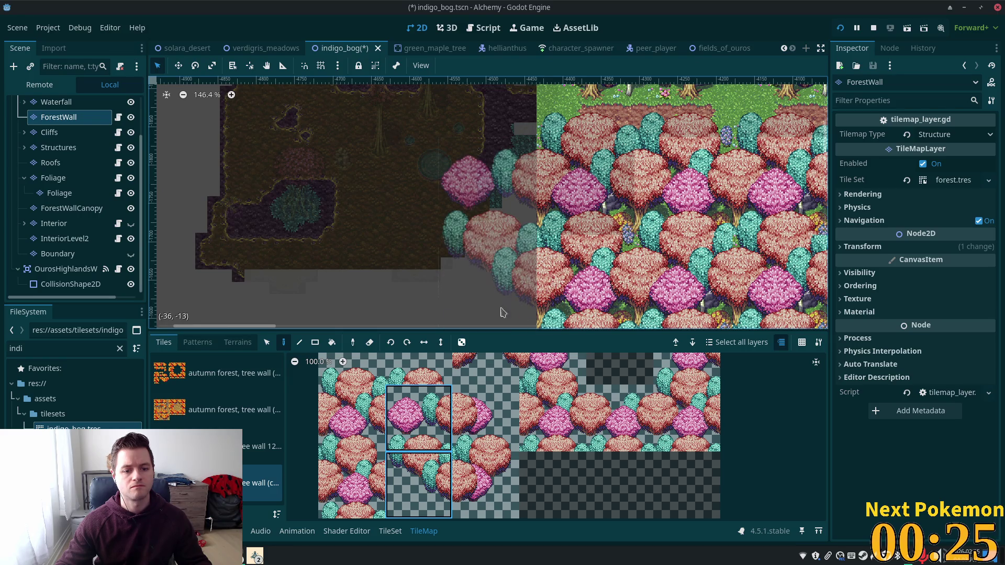
ctrl+click(509, 273)
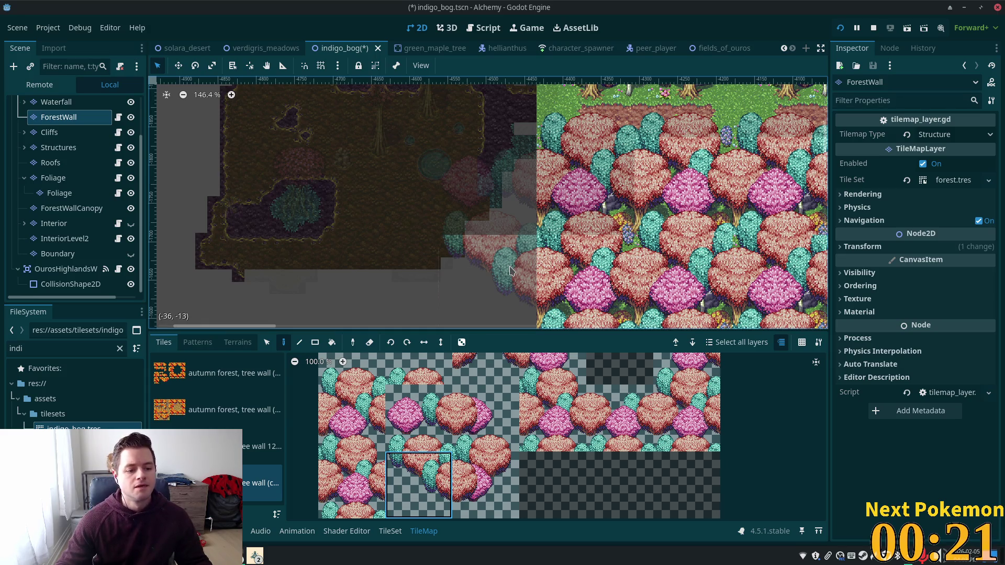
click(262, 447)
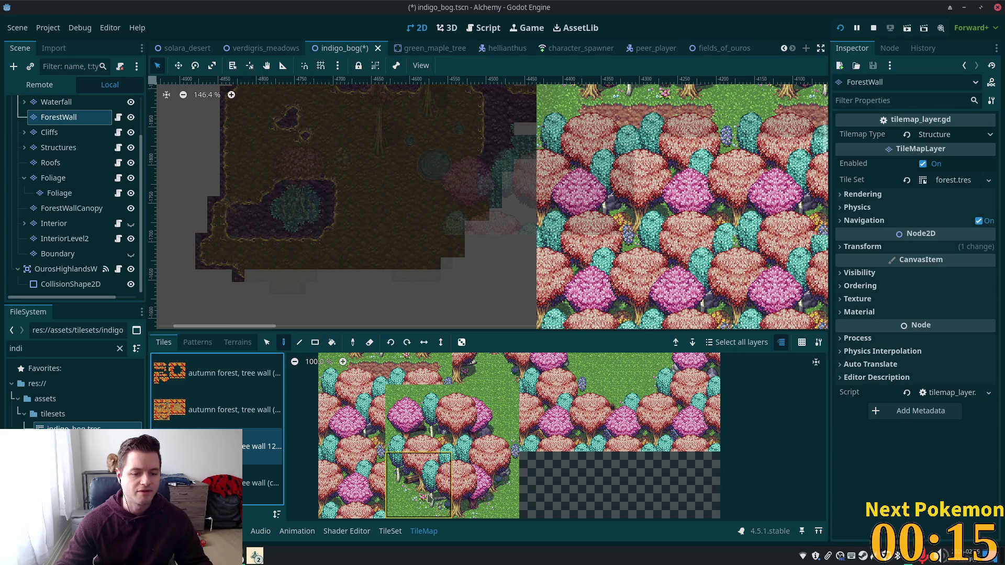
click(419, 510)
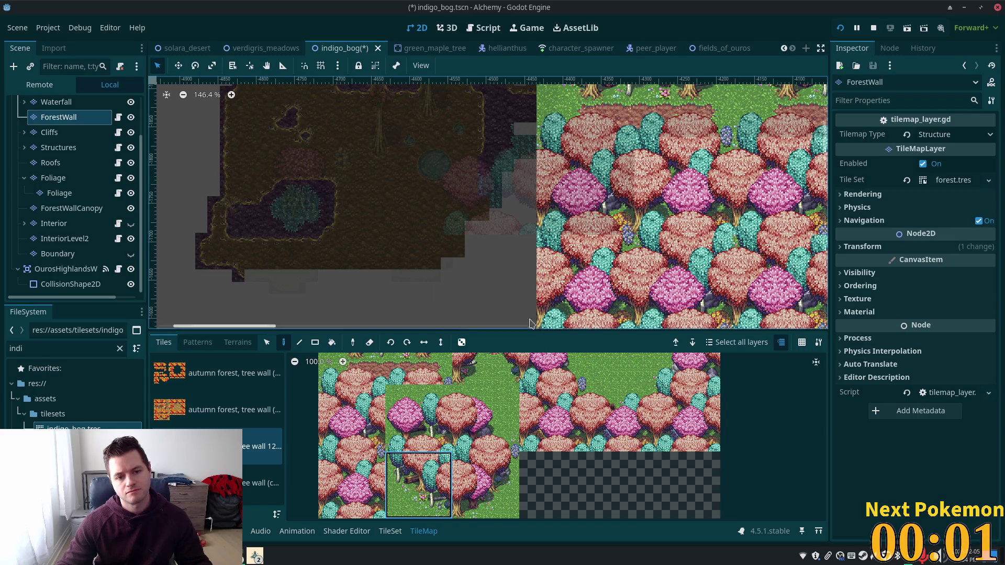
click(511, 303)
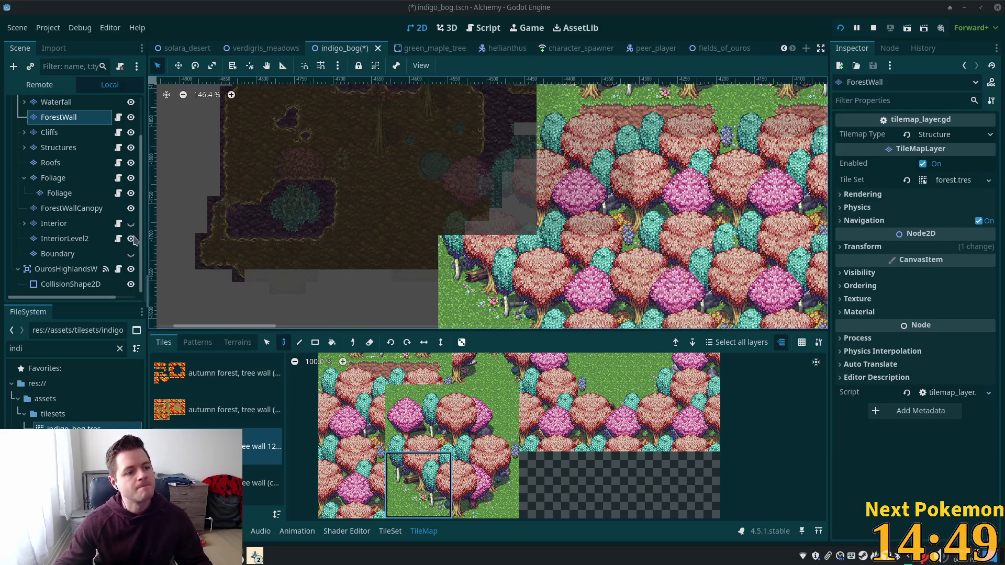
click(52, 133)
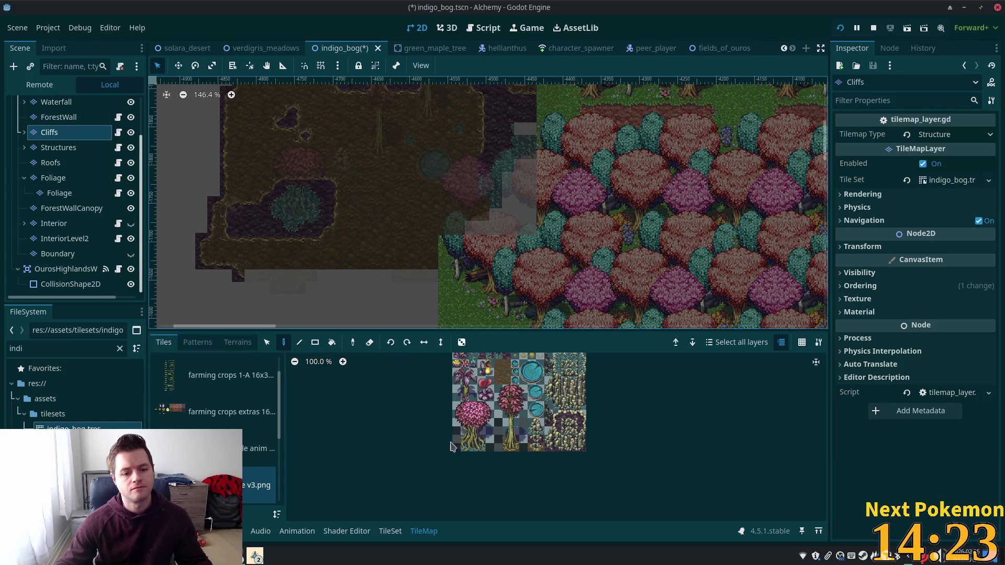
Step: Pick a 3x4 block of bog tree tiles and switch to the Foliage layer
drag(463, 410, 492, 453)
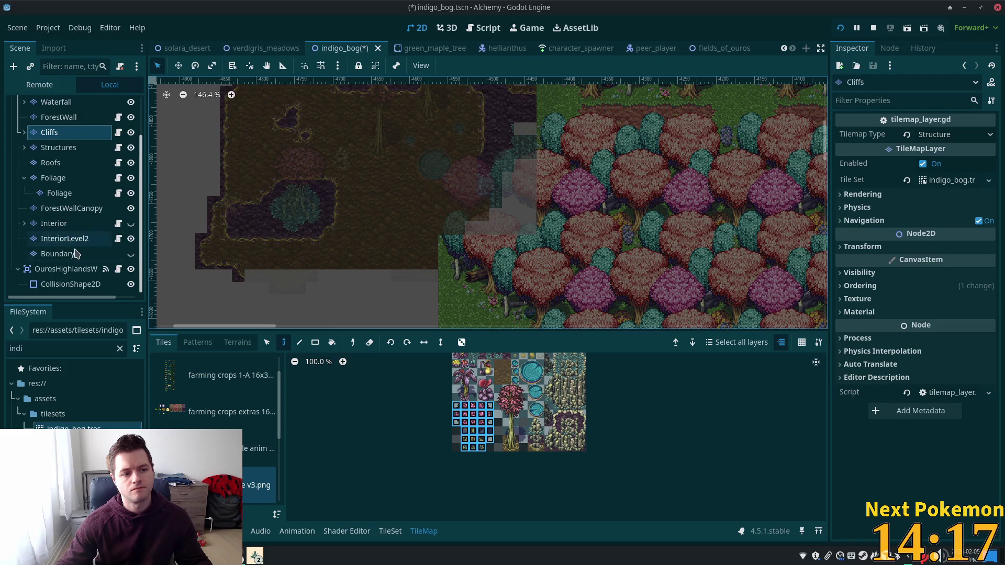
click(66, 181)
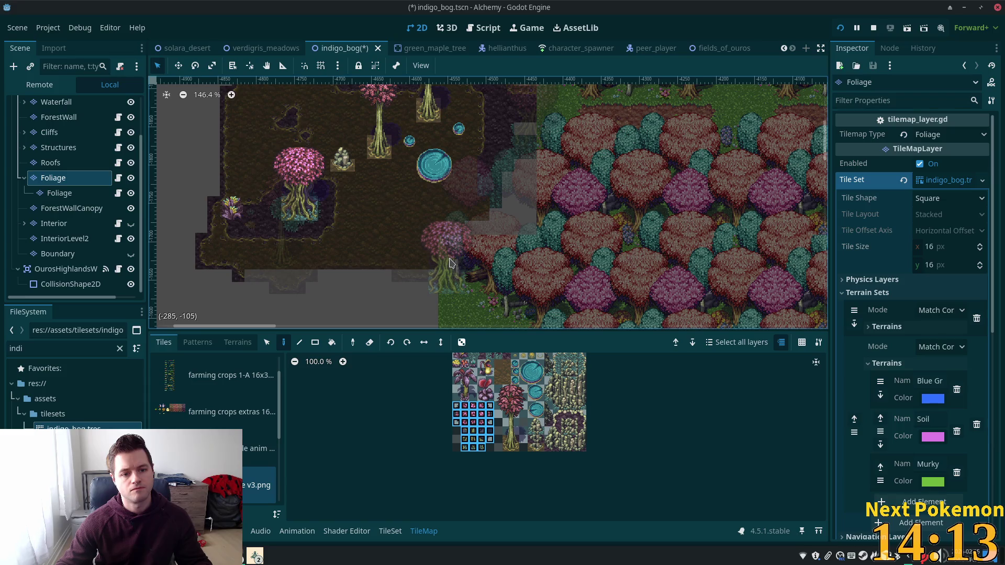
Step: Place a pink bog tree near the forest border and pan across the bog
click(450, 263)
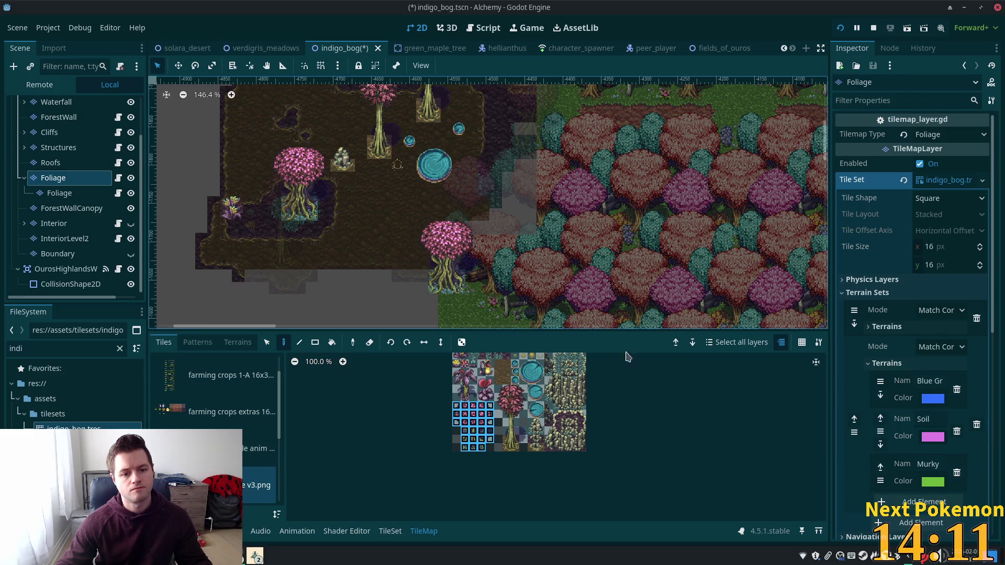
mouse_move(507, 297)
mouse_down()
mouse_move(533, 323)
mouse_move(571, 233)
mouse_up()
drag(502, 245, 528, 297)
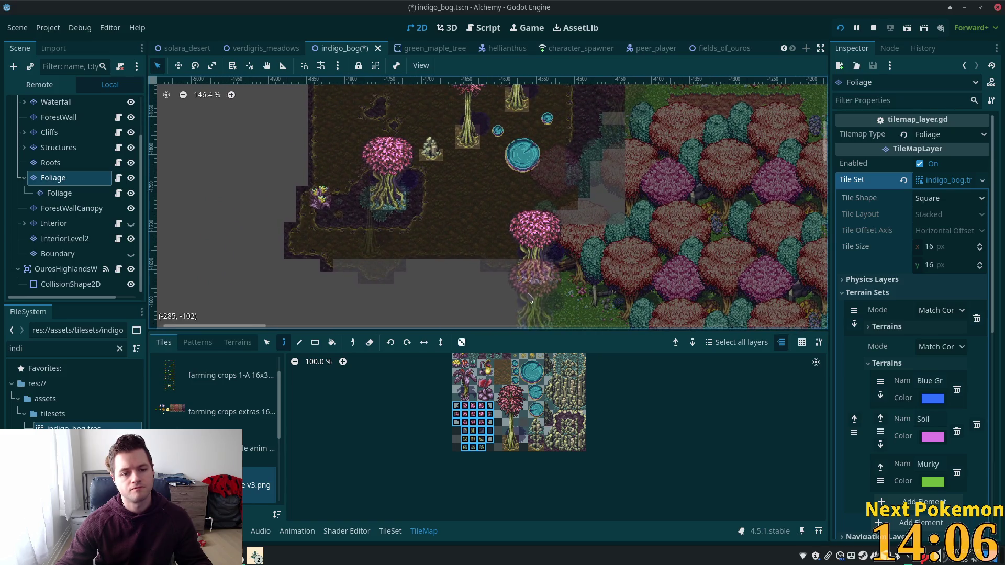
Step: Move from the Foliage layer to the Ground tile layer in the Scene tree
click(59, 193)
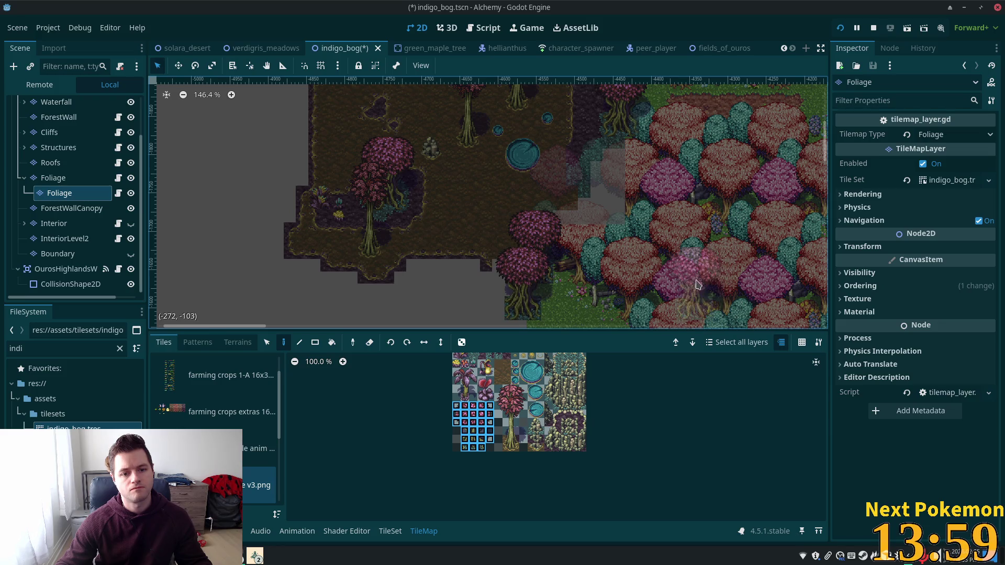
scroll(688, 261, up, 6)
scroll(535, 253, down, 2)
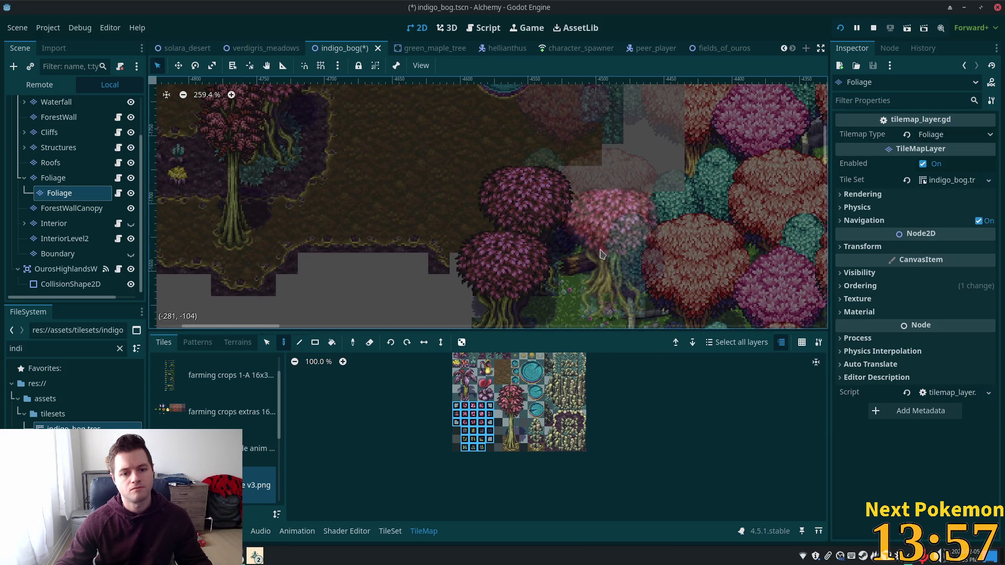
scroll(676, 258, down, 1)
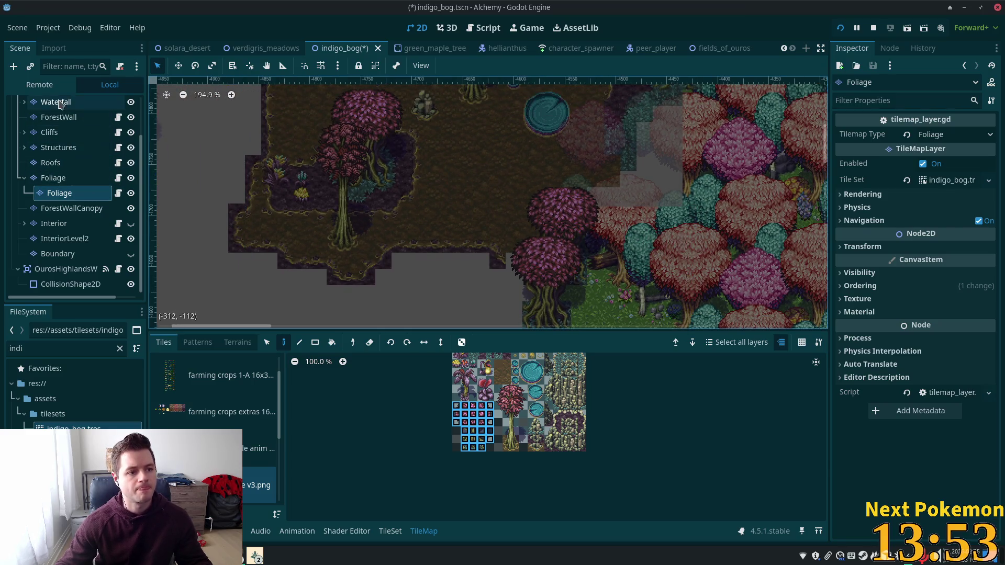
scroll(62, 131, up, 2)
click(59, 135)
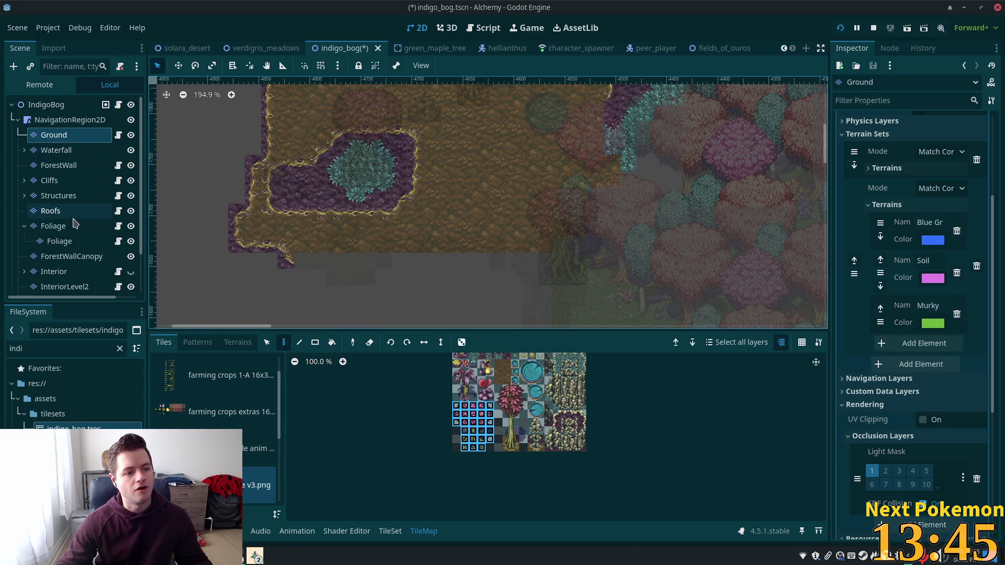
Step: Select the child Foliage tile layer inside the Foliage group
click(64, 182)
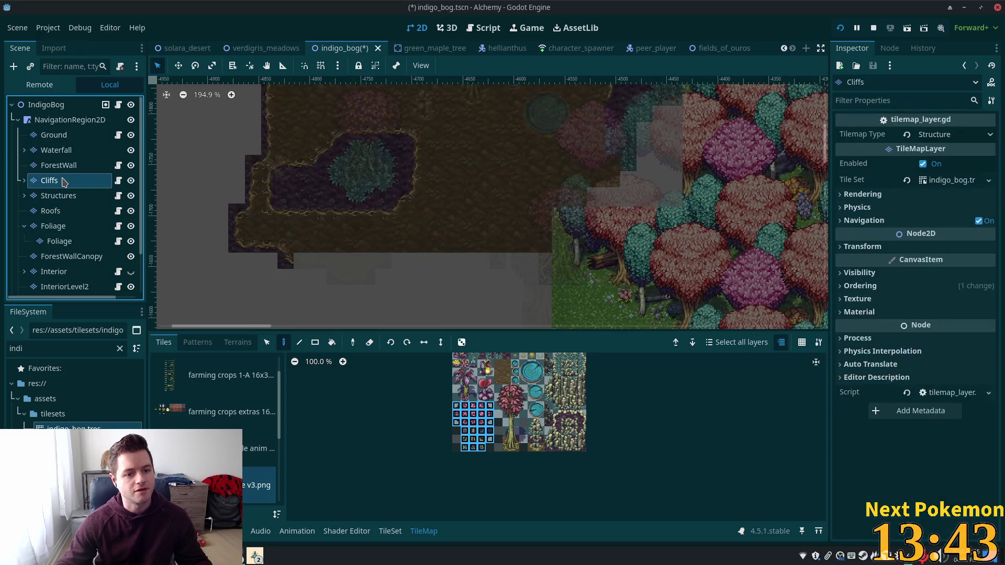
click(67, 227)
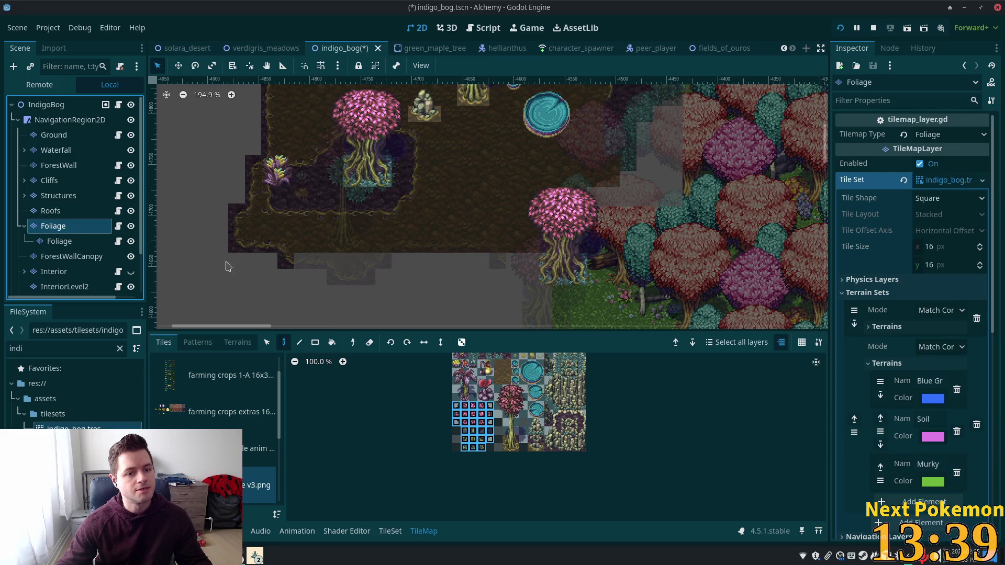
click(108, 240)
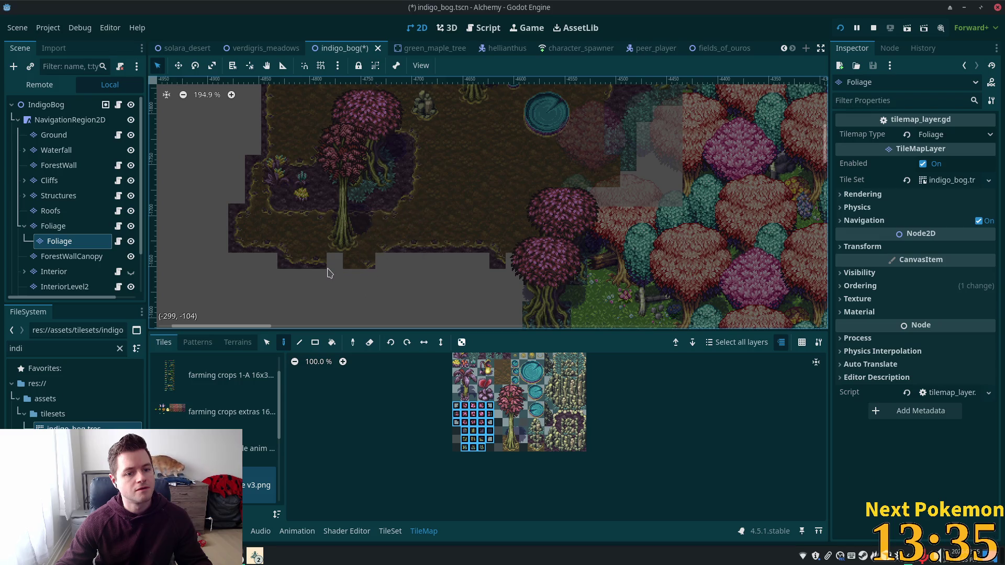
Step: Erase stray tiles along the lower edge, undoing some of the erasures
right_click(350, 262)
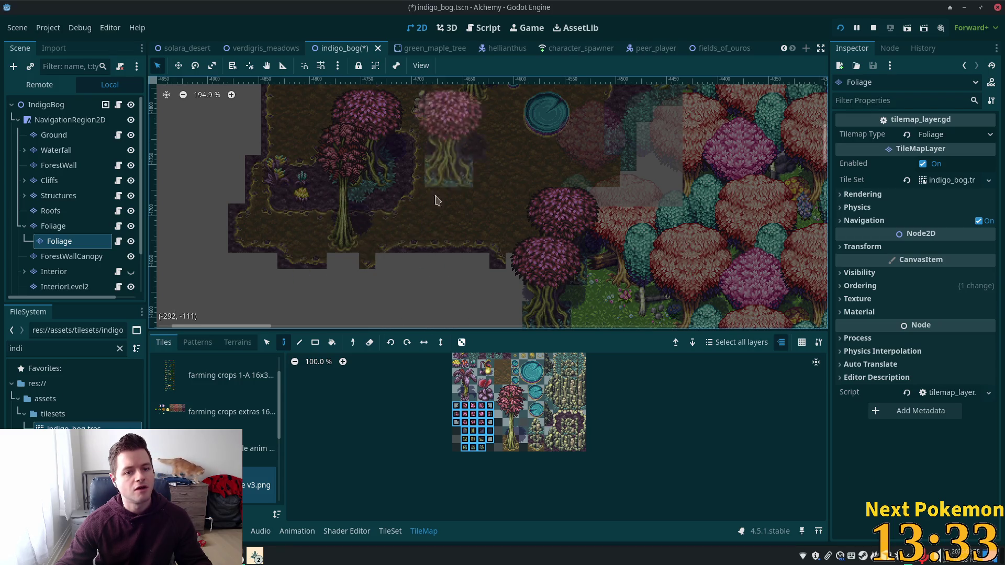
right_click(317, 261)
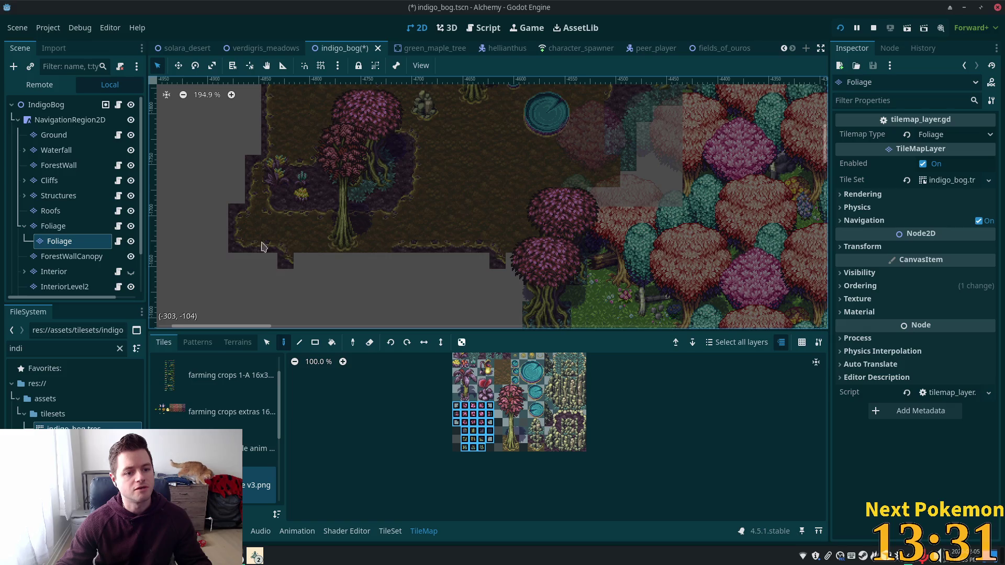
right_click(526, 267)
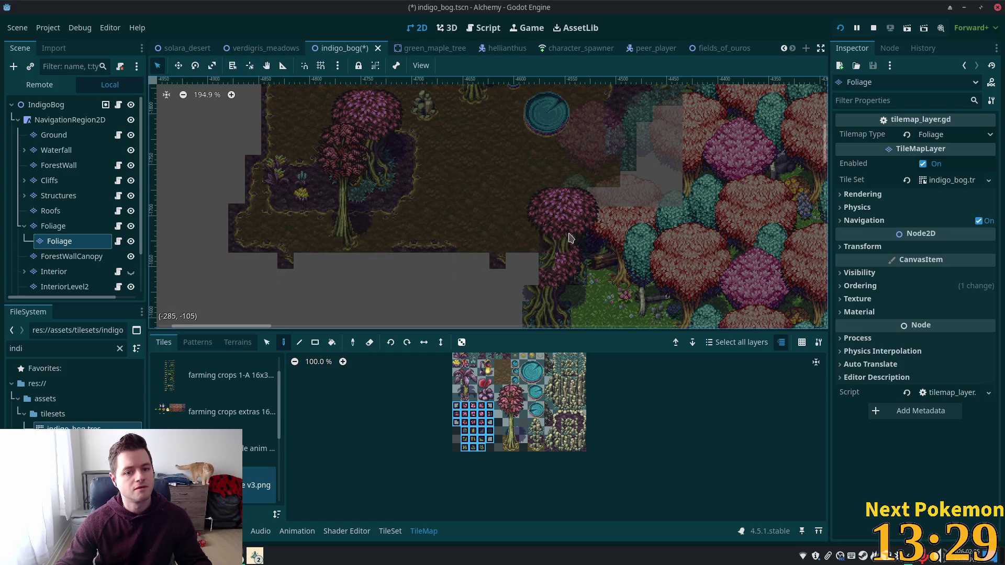
key(ctrl+z)
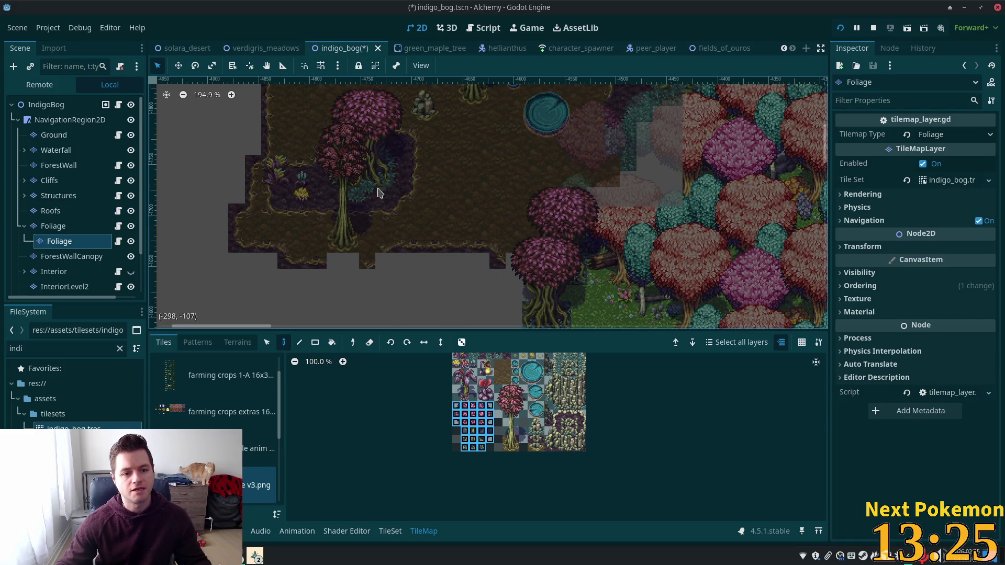
key(ctrl+z)
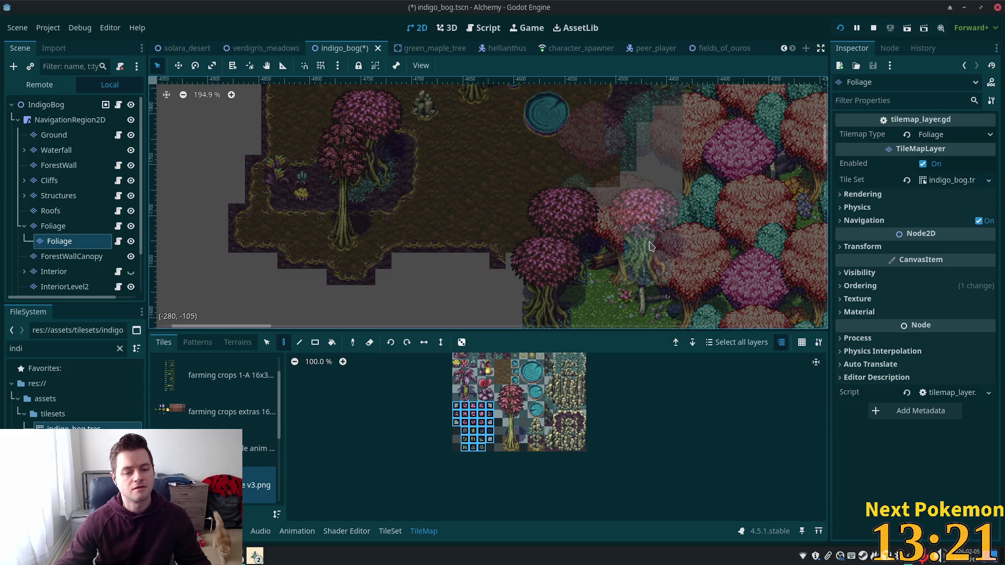
key(ctrl+z)
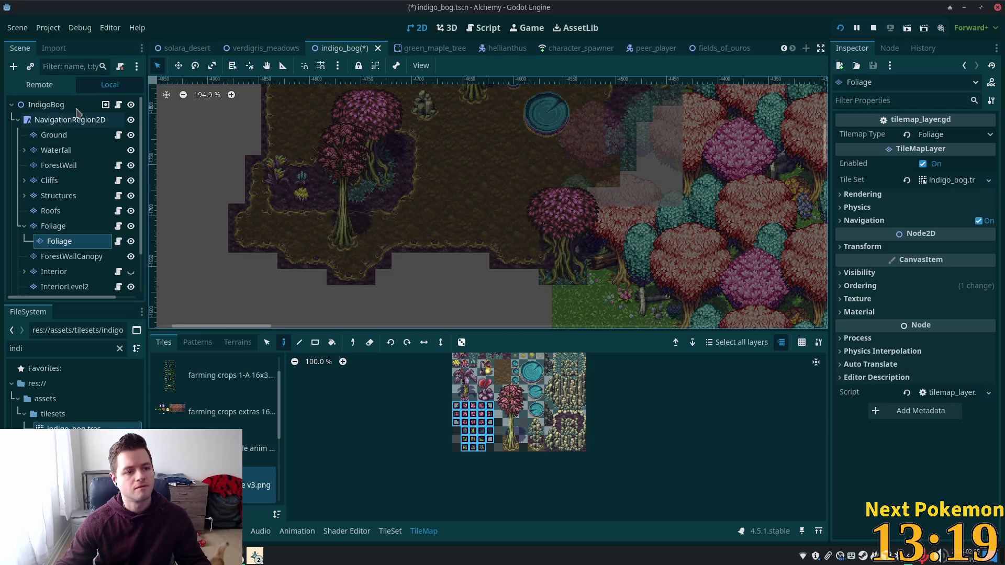
Step: Box-select strips of tiles along the bottom edge, then return to the Paint tool
click(266, 341)
drag(321, 220, 539, 319)
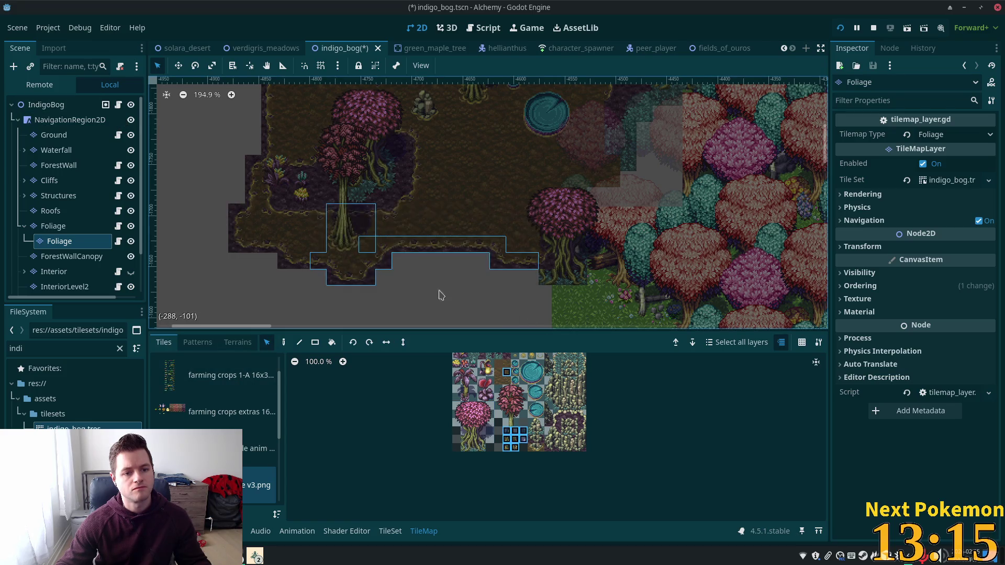
click(429, 291)
drag(306, 257, 406, 298)
mouse_move(385, 242)
mouse_down()
mouse_move(489, 294)
mouse_move(531, 301)
mouse_up()
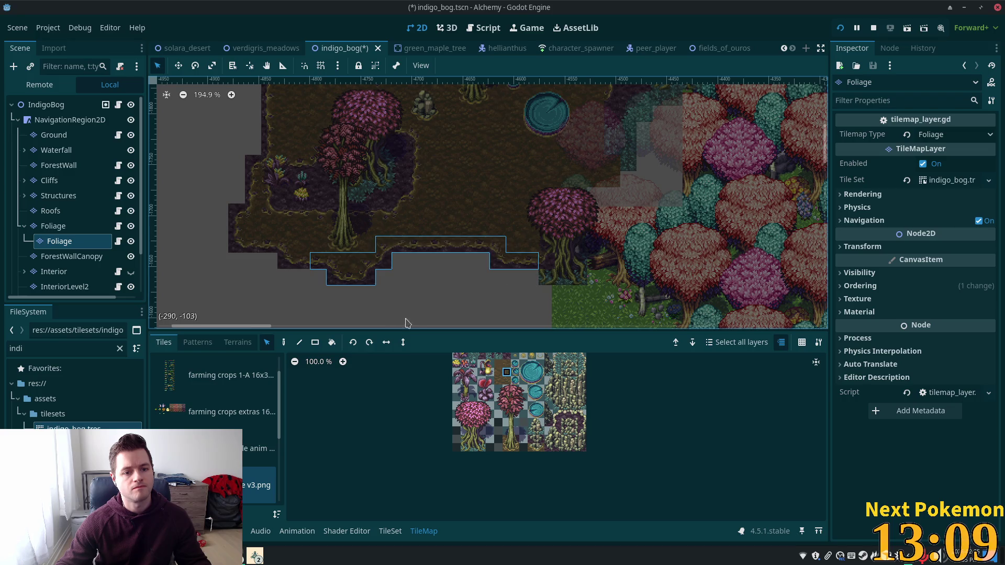
click(284, 343)
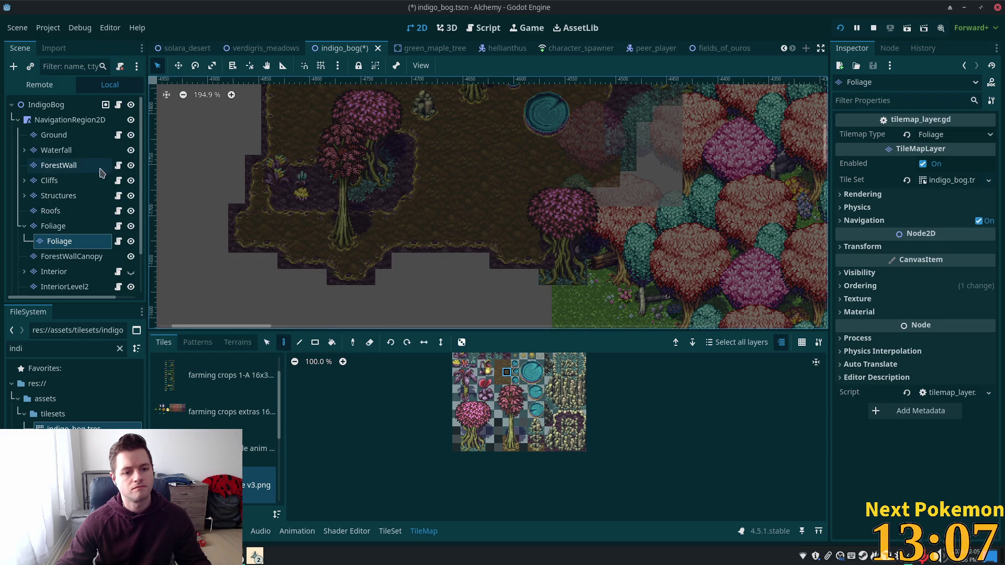
Step: On the child Foliage layer, paint a second pink bog tree just left of the first
click(73, 137)
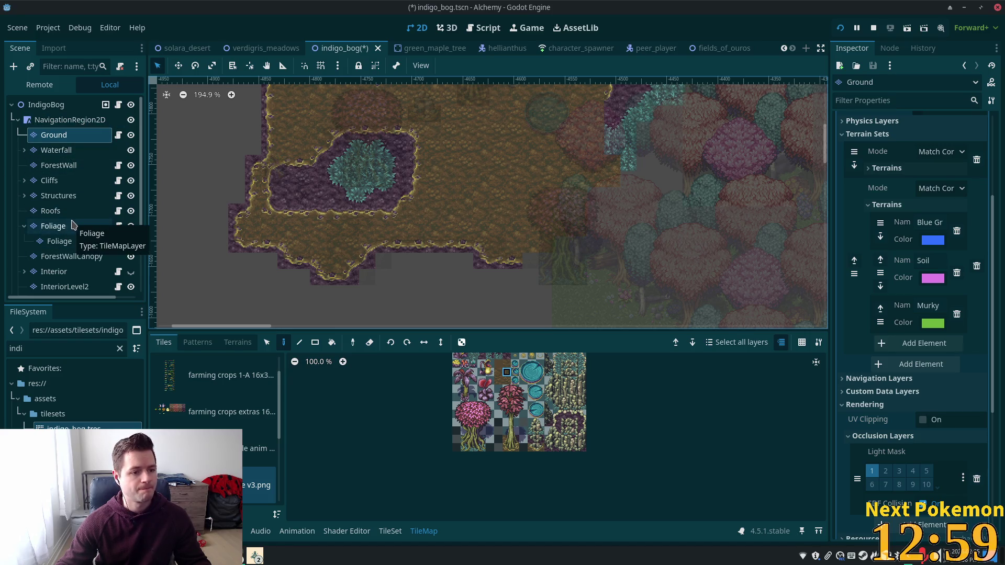
click(81, 226)
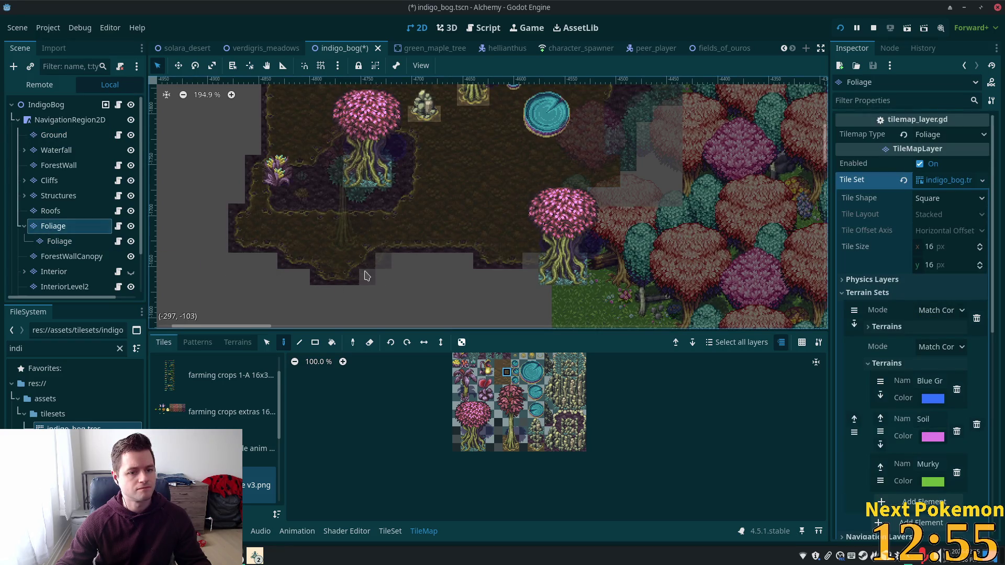
click(411, 256)
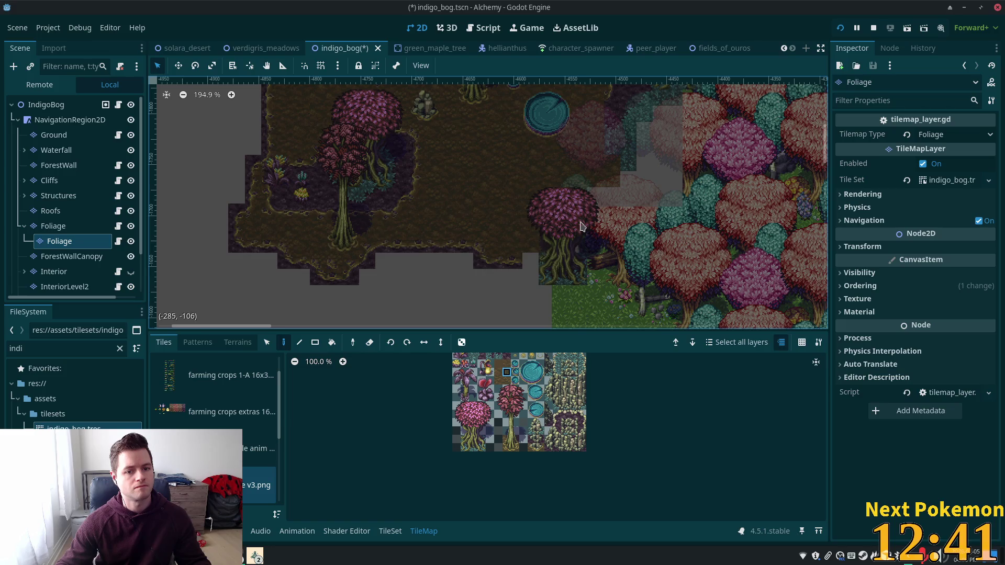
scroll(602, 246, left, 3)
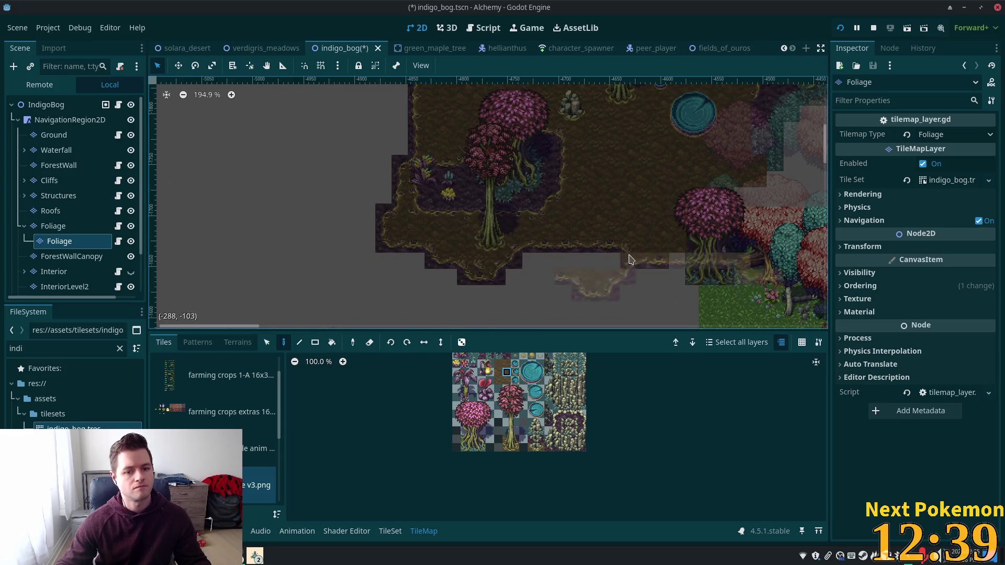
scroll(632, 260, right, 3)
drag(454, 404, 490, 448)
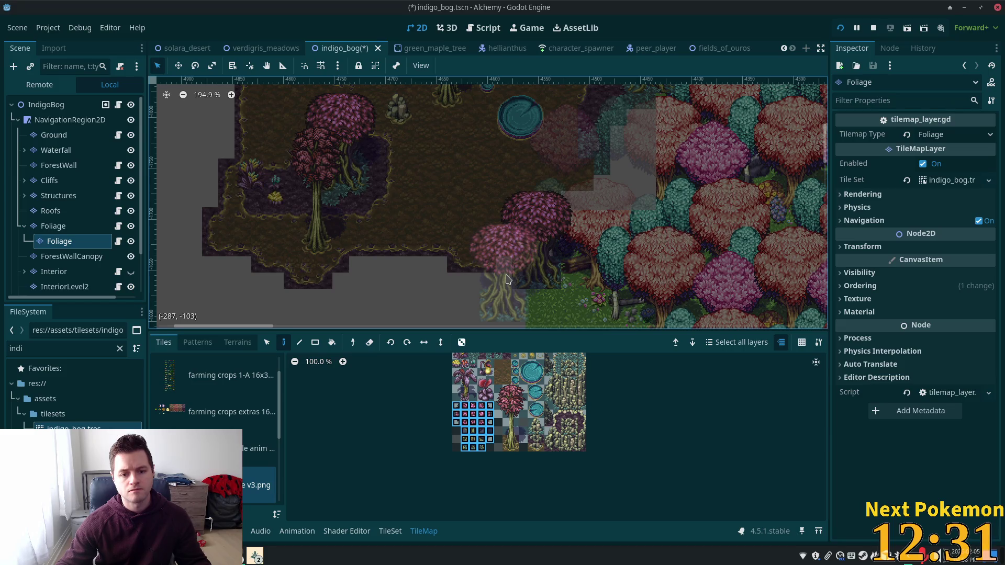
click(506, 279)
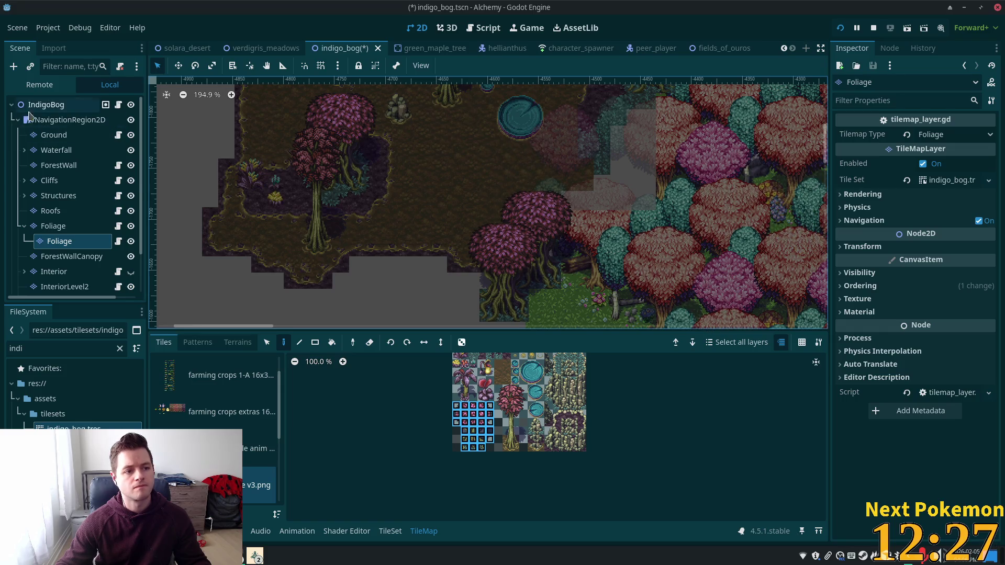
click(31, 104)
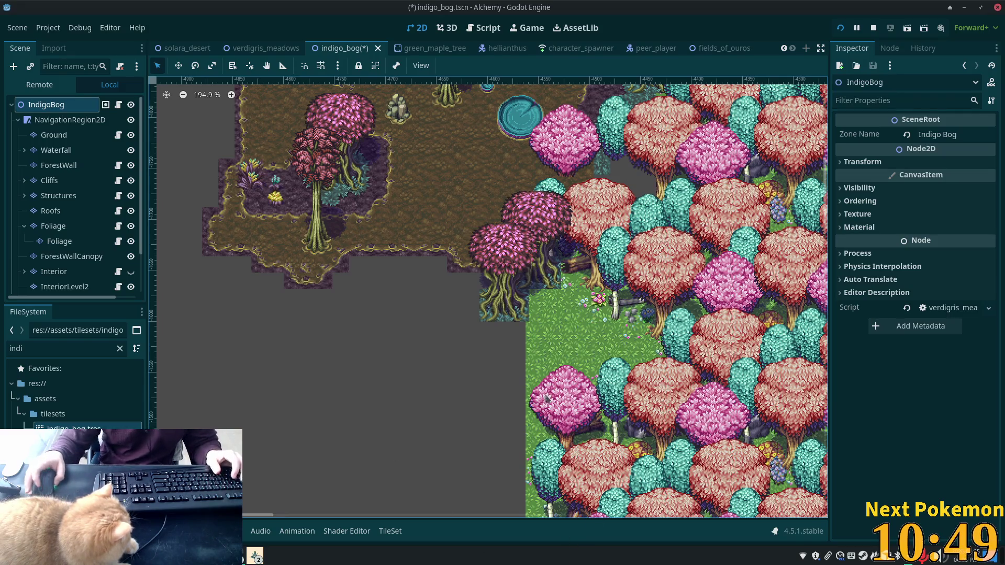
Step: Choose the teal grass terrain for the Ground layer
scroll(540, 392, up, 5)
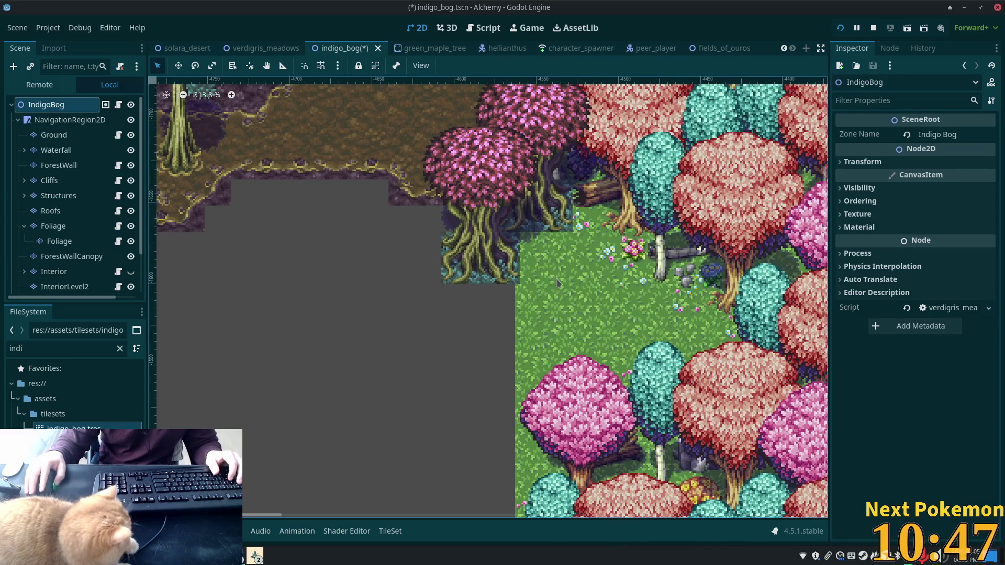
click(54, 135)
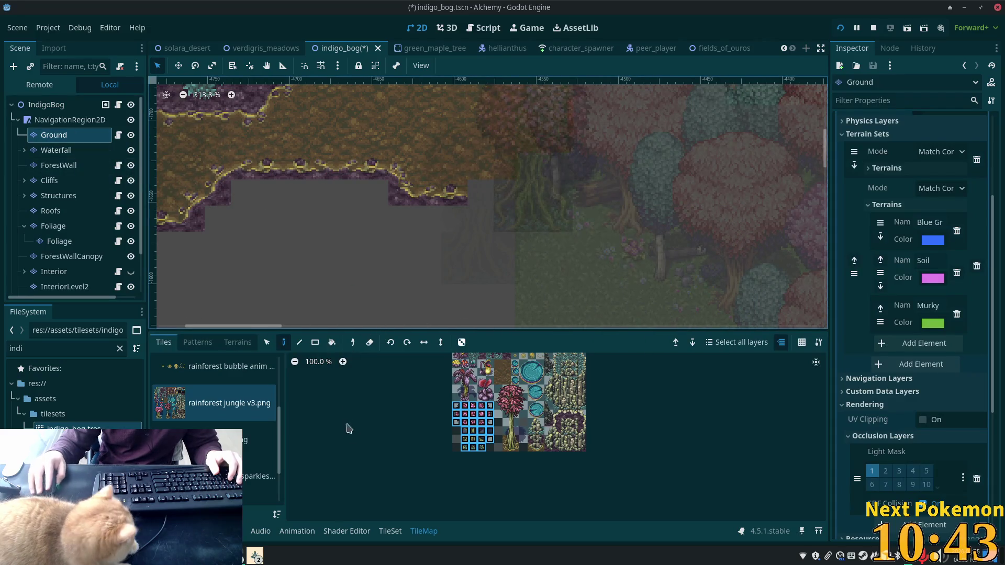
click(237, 344)
click(220, 473)
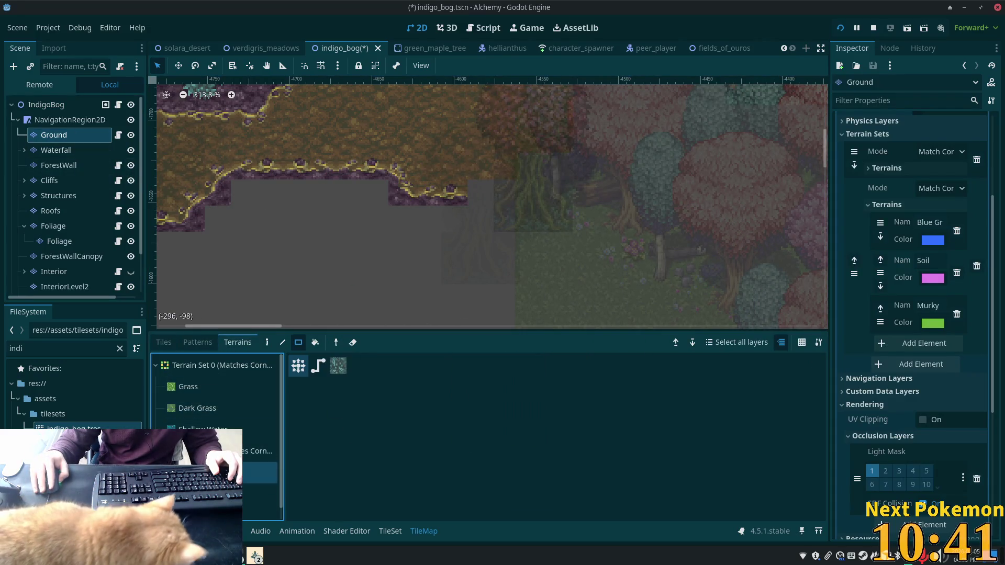
Step: Paint teal grass rectangles below the pink trees, filling the bottom-left gap
drag(523, 236, 598, 310)
click(595, 231)
mouse_move(503, 238)
mouse_down()
mouse_move(505, 306)
mouse_move(539, 301)
mouse_up()
drag(611, 253, 628, 305)
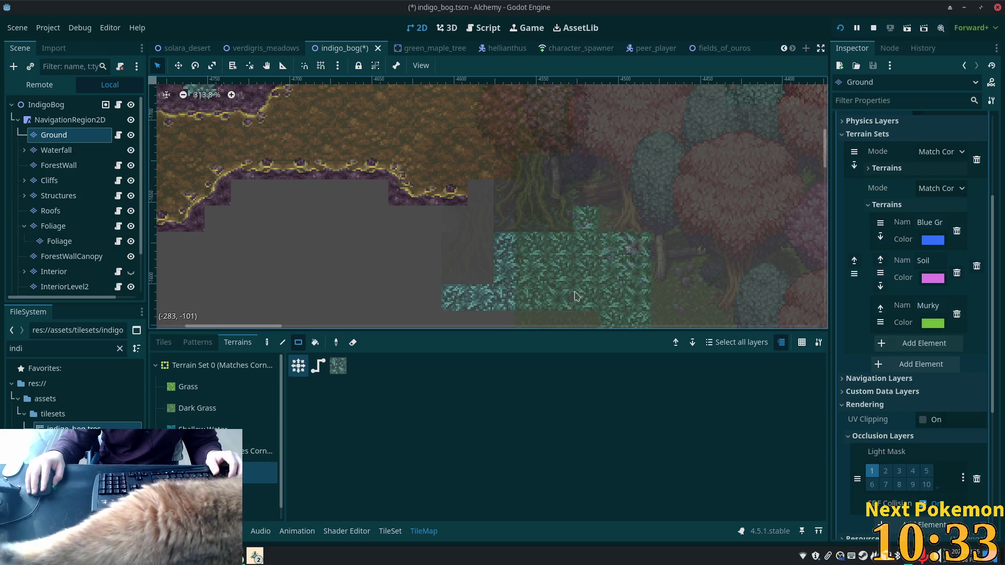
drag(539, 314, 500, 317)
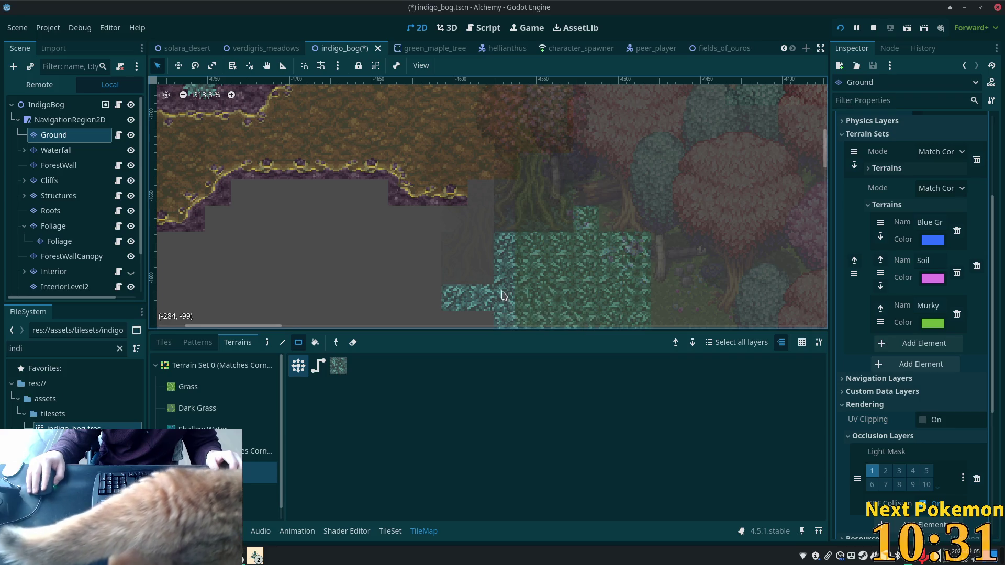
click(454, 315)
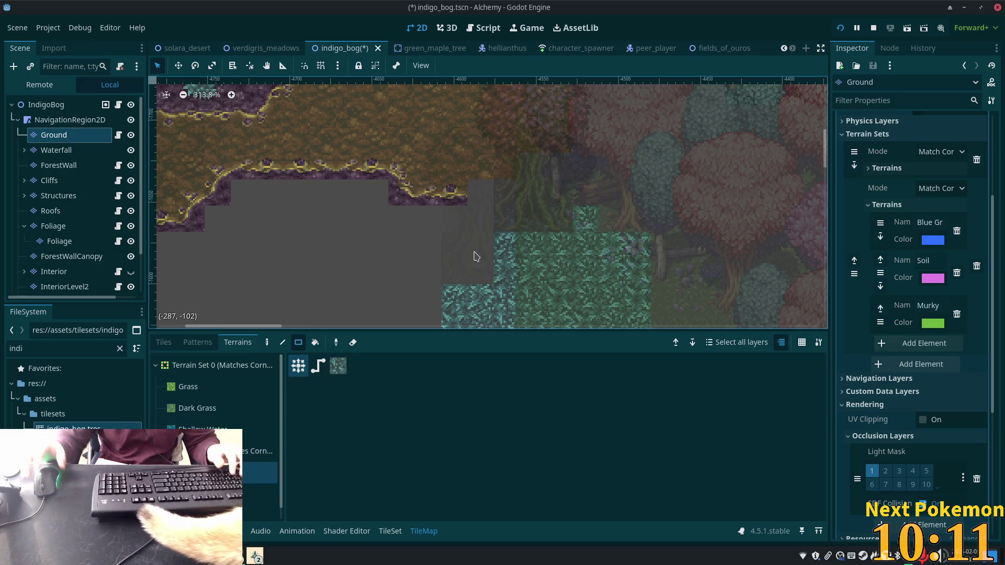
key(Up)
key(Up)
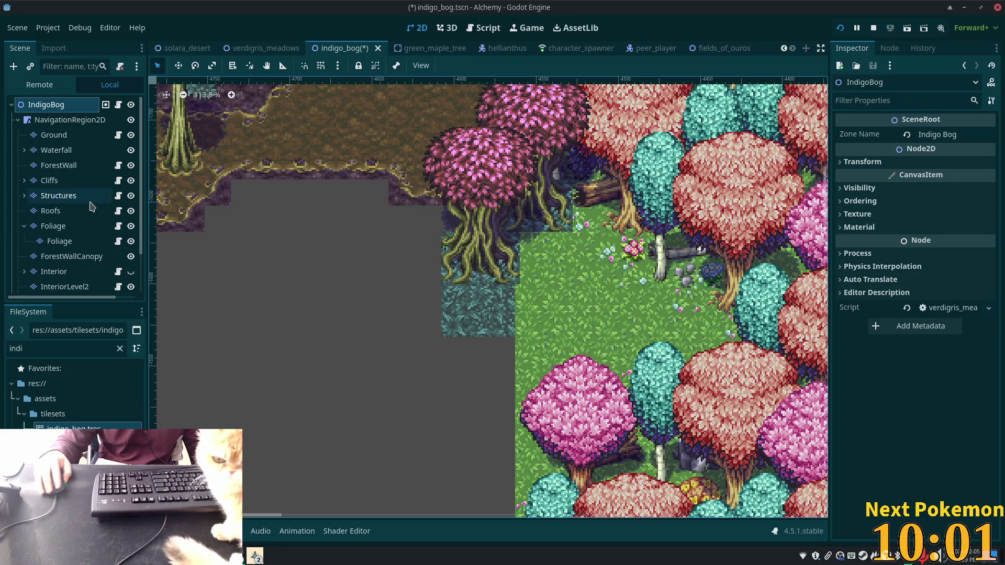
Step: On the Foliage layer, paint two murky terrain rectangles beside the pink trees, then select the Ground layer
click(66, 245)
scroll(530, 192, down, 3)
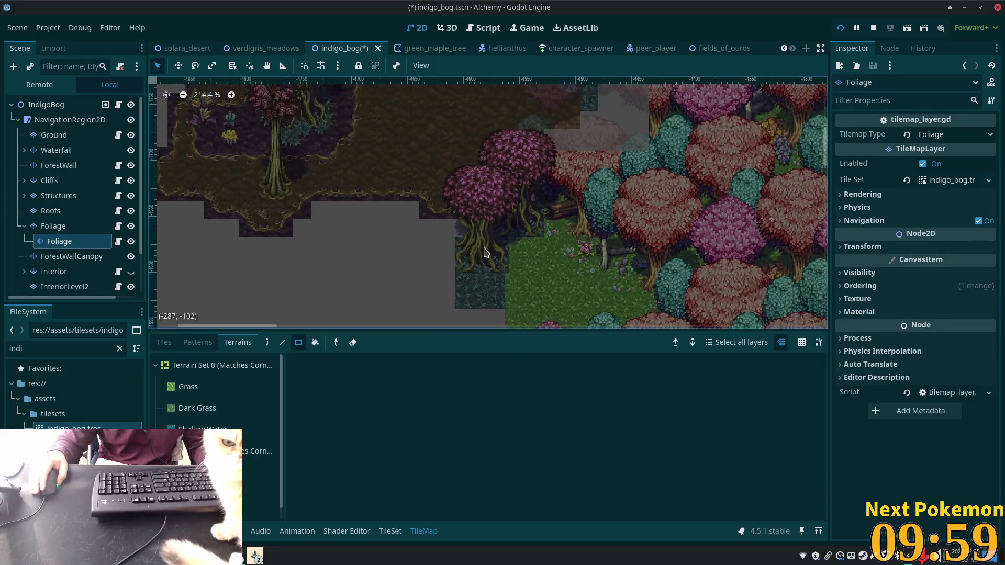
drag(530, 192, 498, 171)
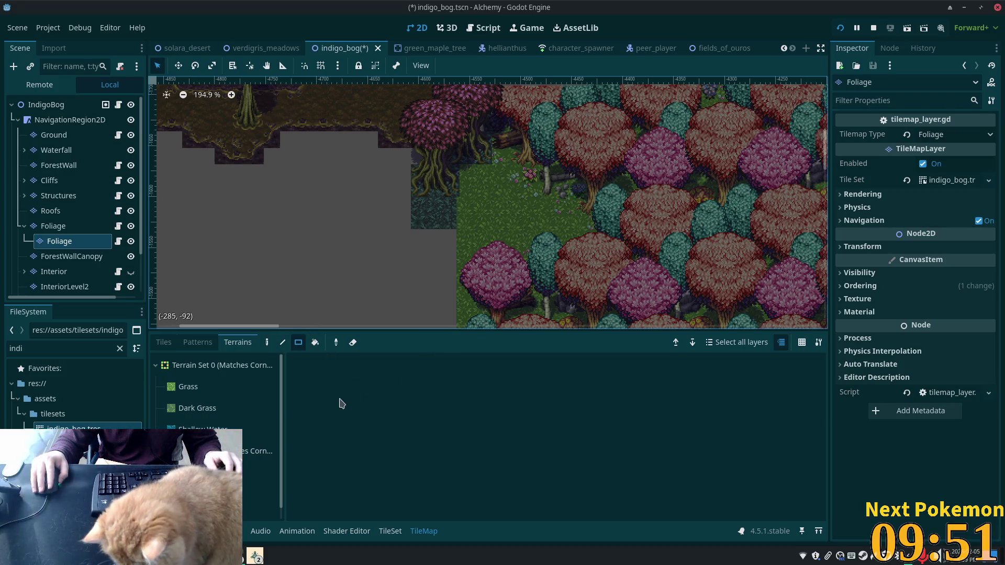
click(259, 460)
drag(477, 187, 515, 224)
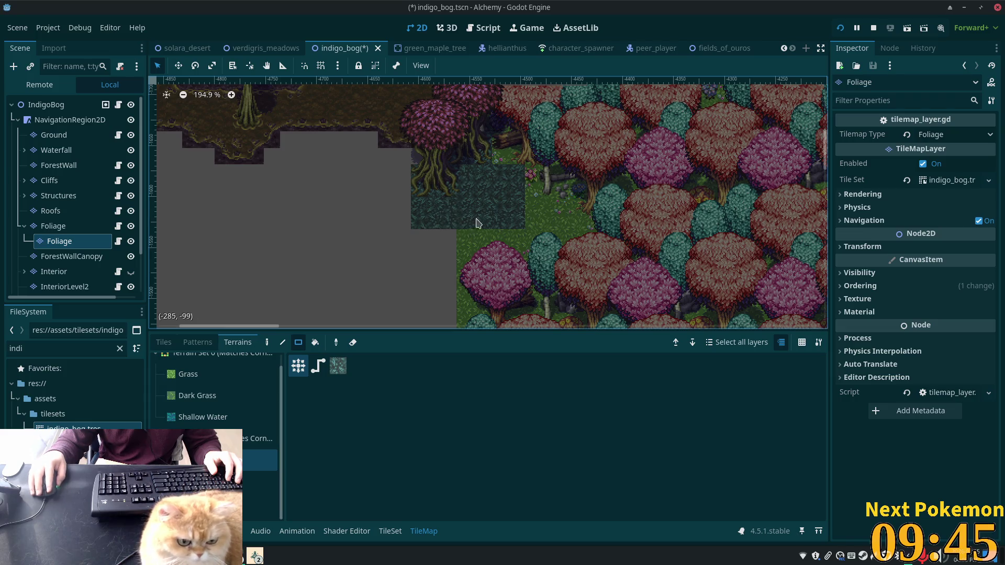
drag(466, 233, 534, 208)
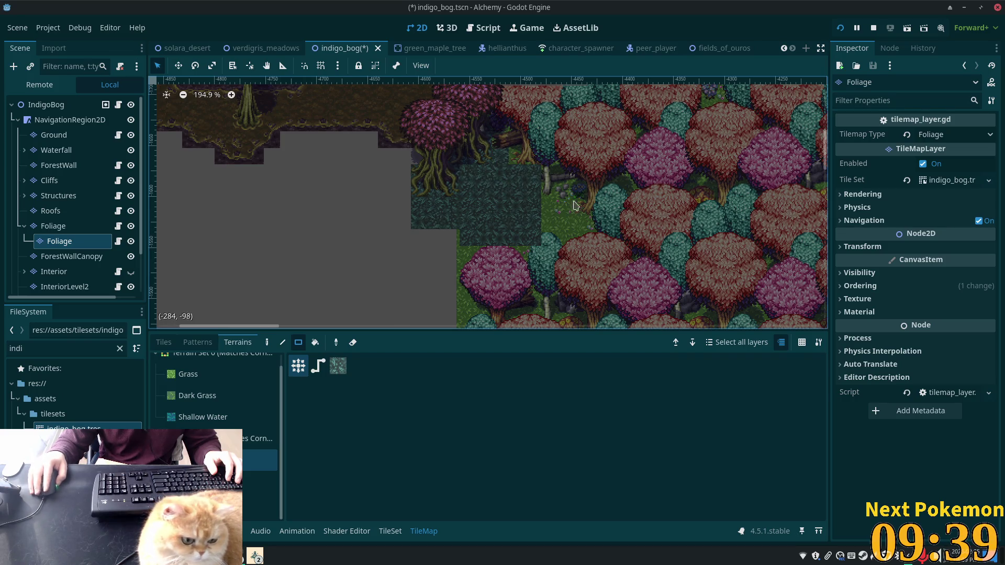
scroll(571, 208, up, 4)
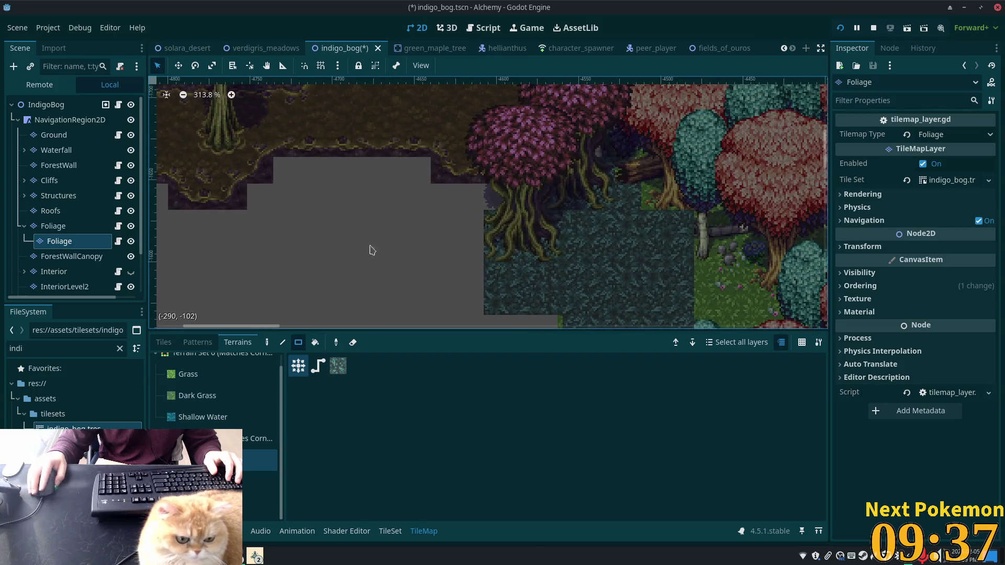
click(54, 135)
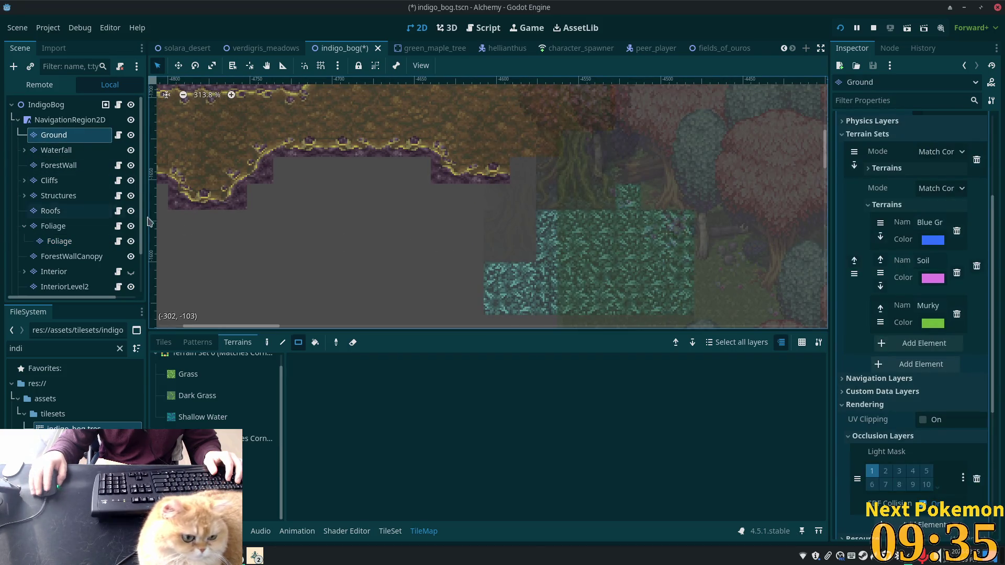
Step: Hand-place soil edge and corner tiles along the teal patch's left side, then paint a purple soil strip
click(164, 343)
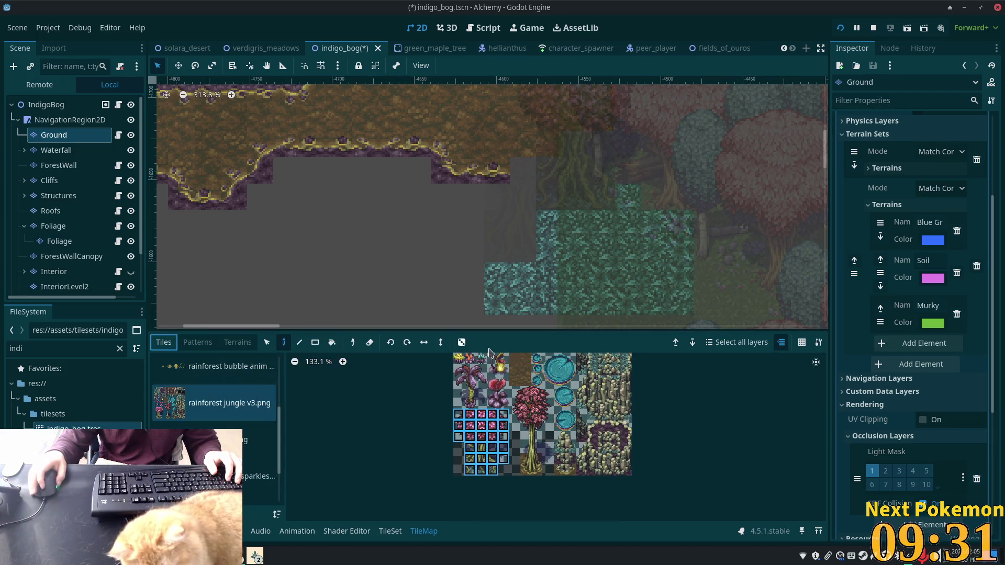
scroll(482, 442, up, 4)
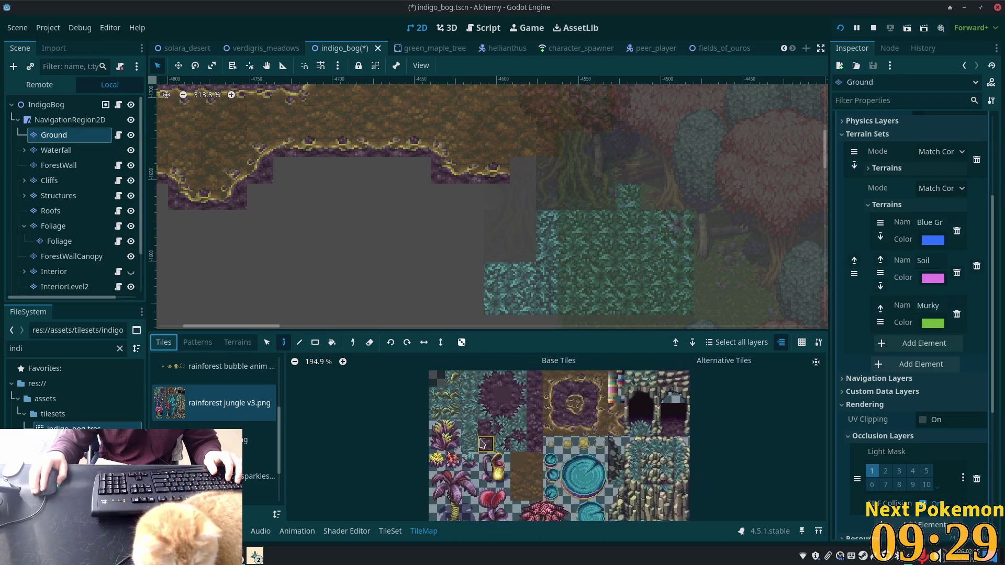
scroll(489, 413, up, 1)
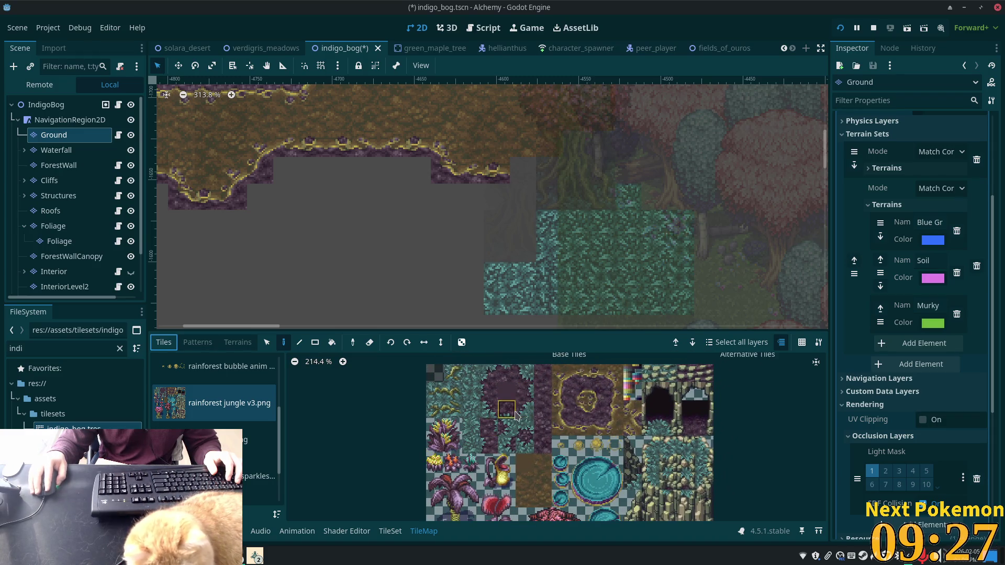
click(511, 412)
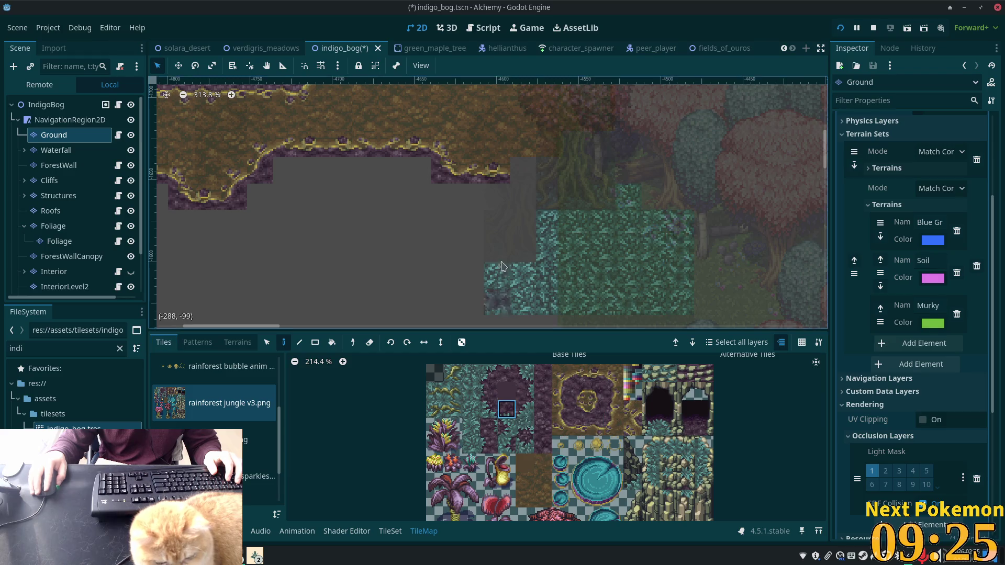
click(531, 412)
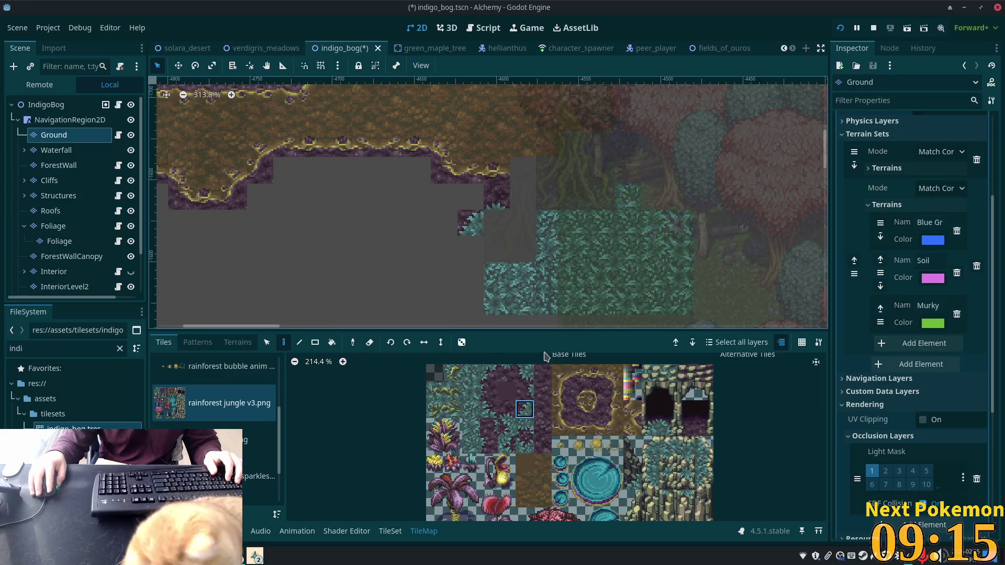
click(521, 358)
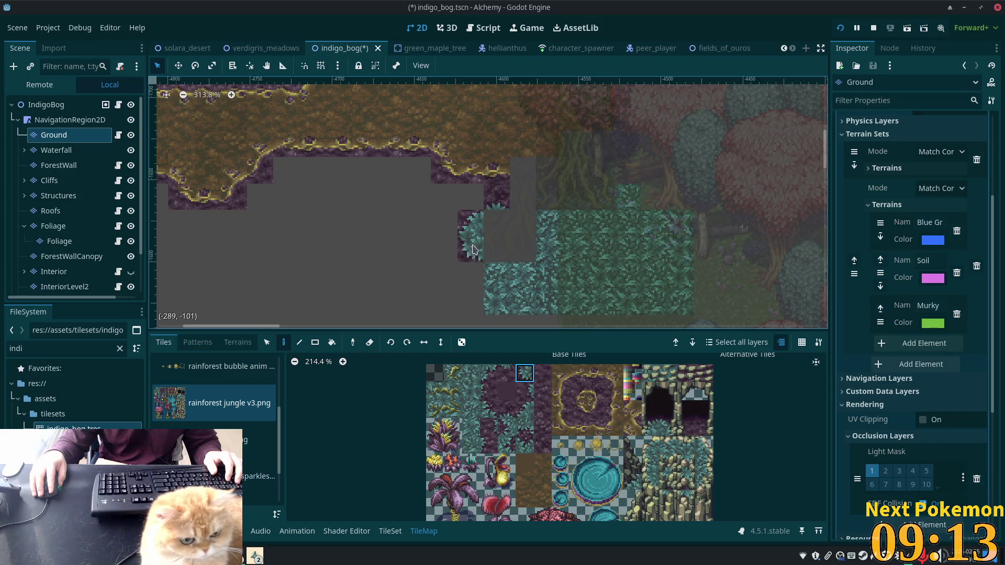
click(526, 409)
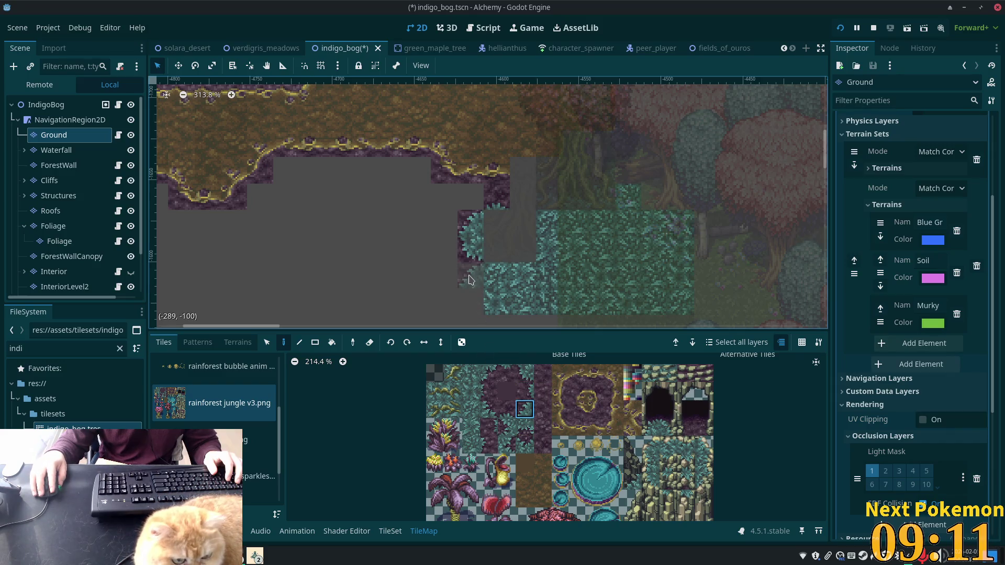
click(528, 394)
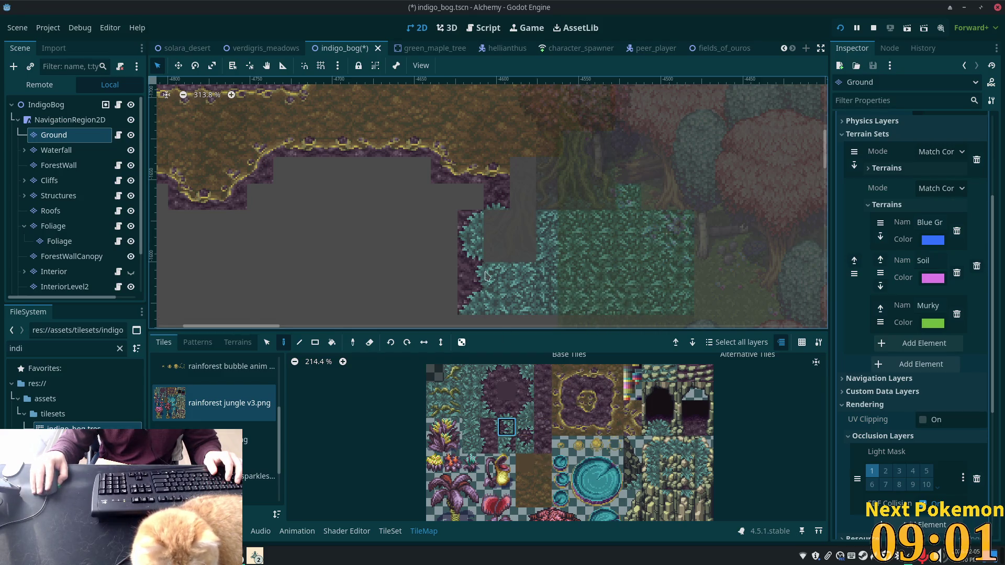
click(489, 427)
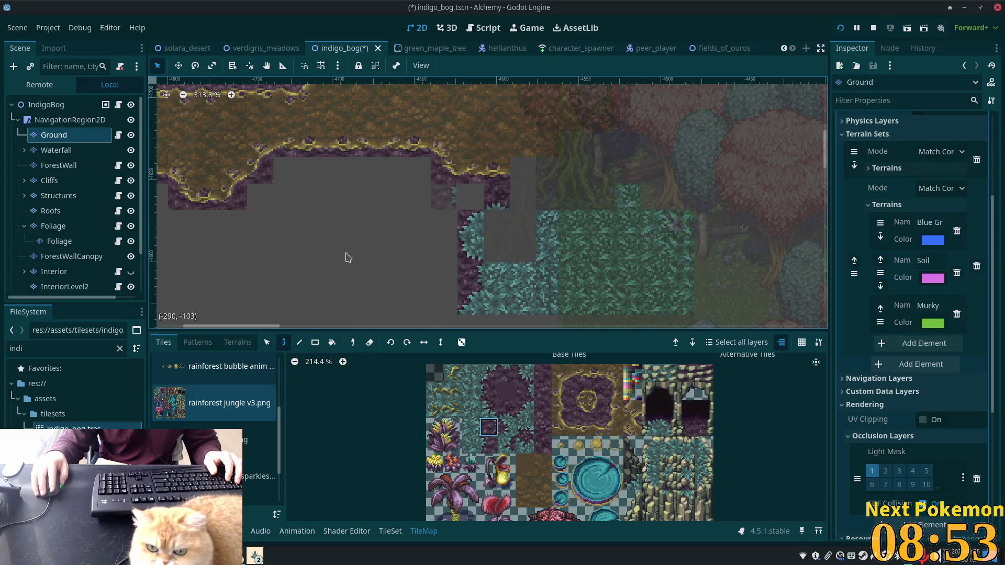
click(238, 343)
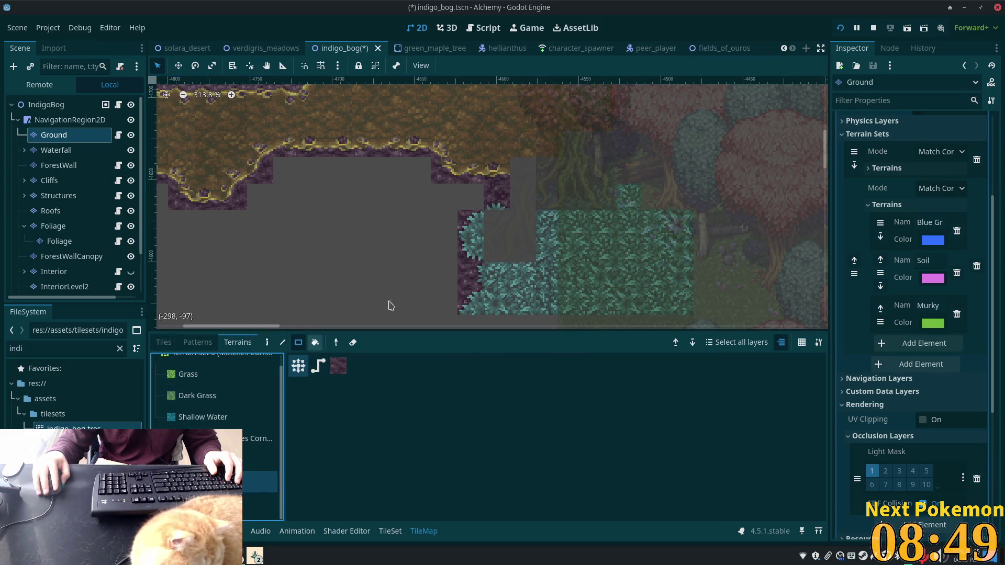
drag(471, 197, 268, 198)
Step: Drag two more Soil rectangles to fill the grey area down to the teal patch, then reselect Ground
drag(365, 178, 285, 170)
mouse_move(445, 224)
mouse_down()
mouse_move(312, 301)
mouse_move(182, 292)
mouse_up()
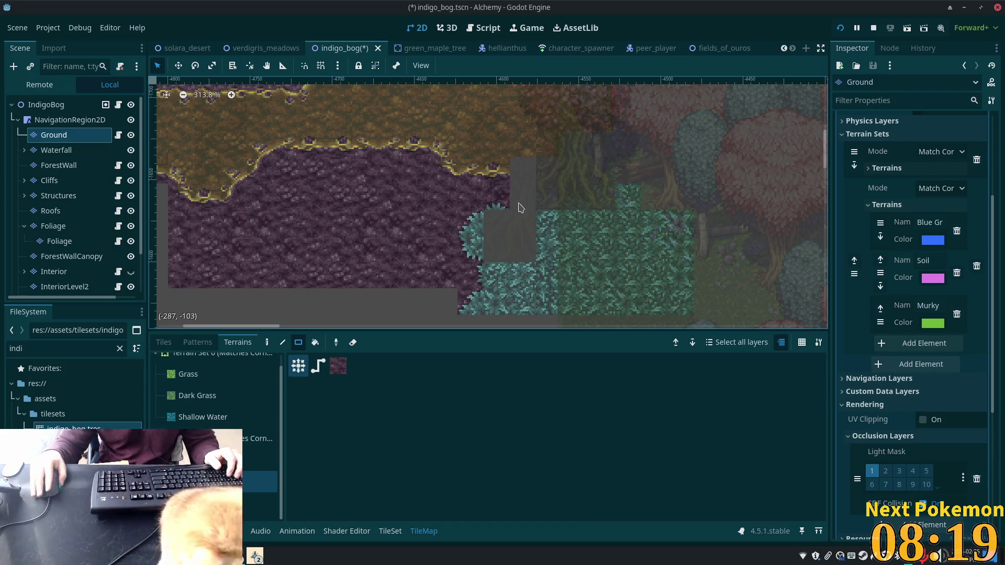
click(60, 109)
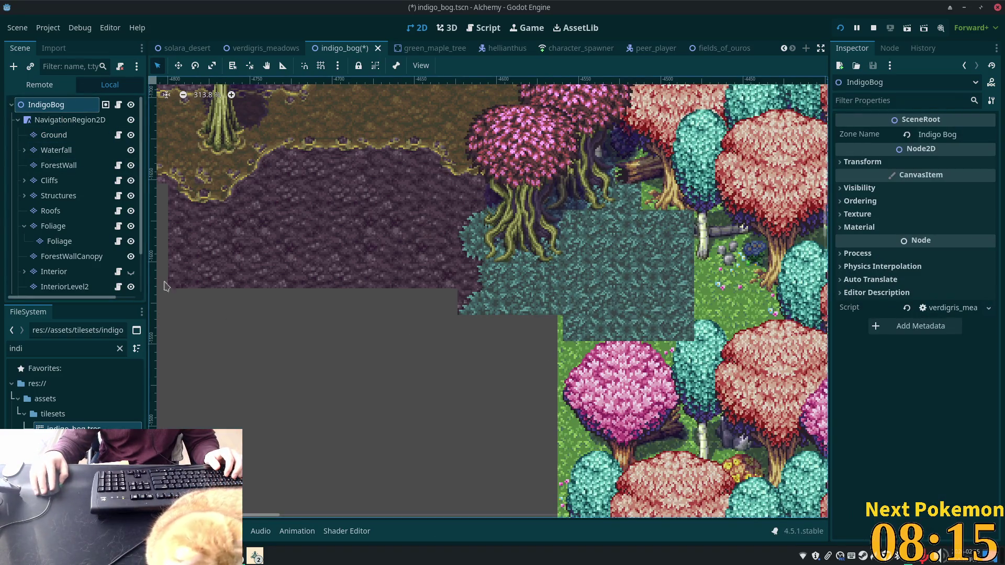
click(54, 135)
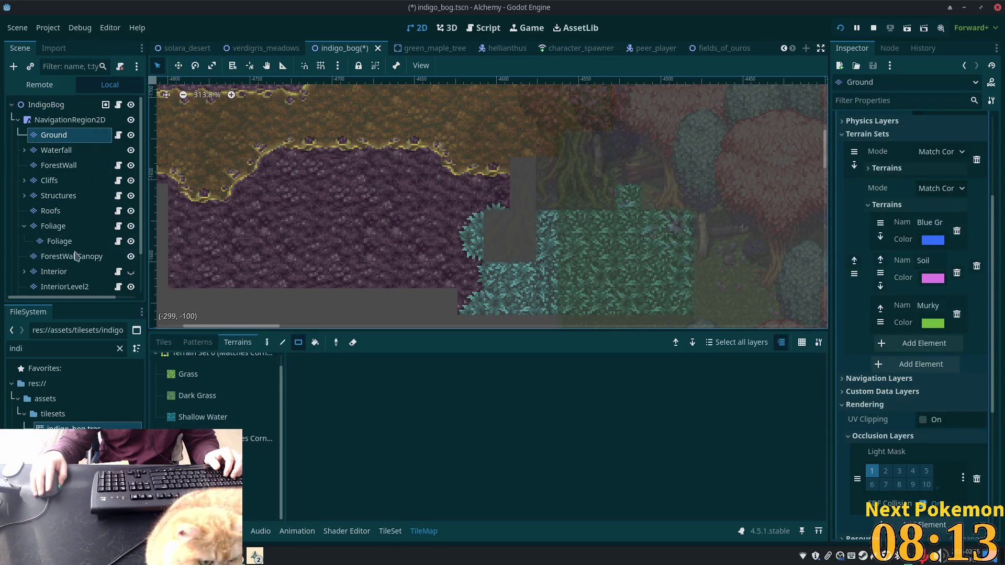
Step: Paint a teal grass rectangle below the existing teal patch on the Ground layer
scroll(484, 227, down, 5)
scroll(484, 227, right, 5)
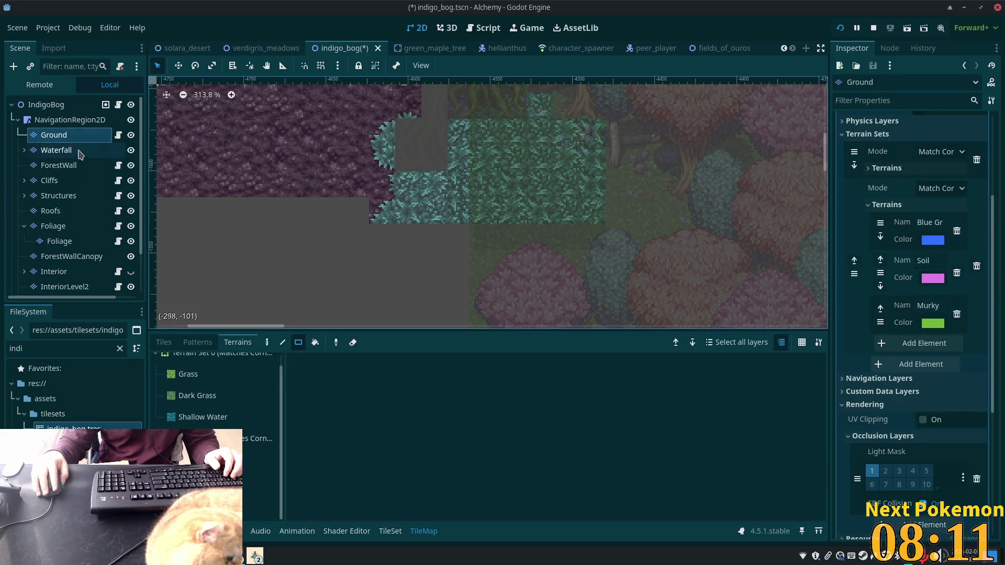
click(259, 461)
drag(461, 246, 382, 293)
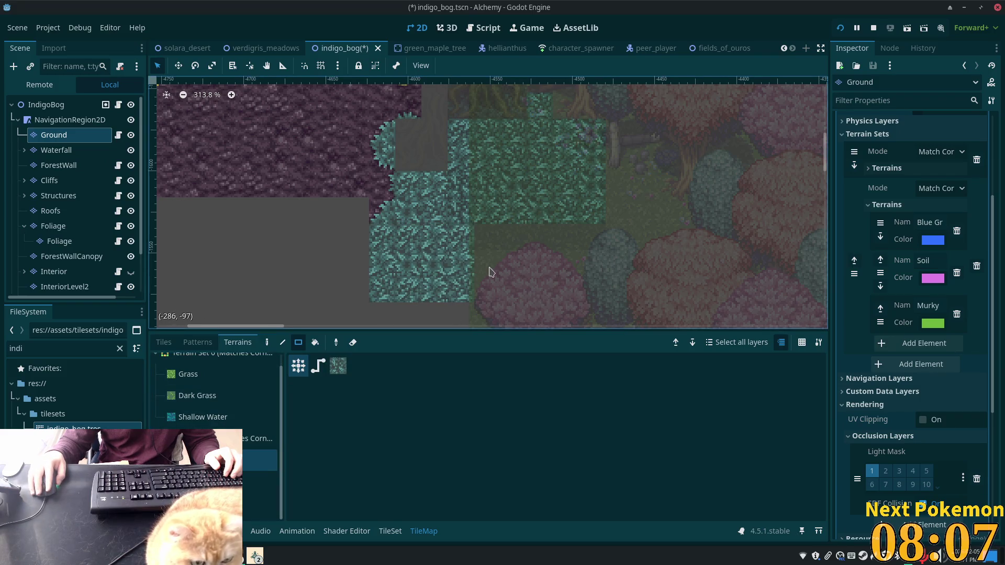
Step: On the Foliage layer, paint murky terrain over the teal patch and extend it right and down
click(72, 245)
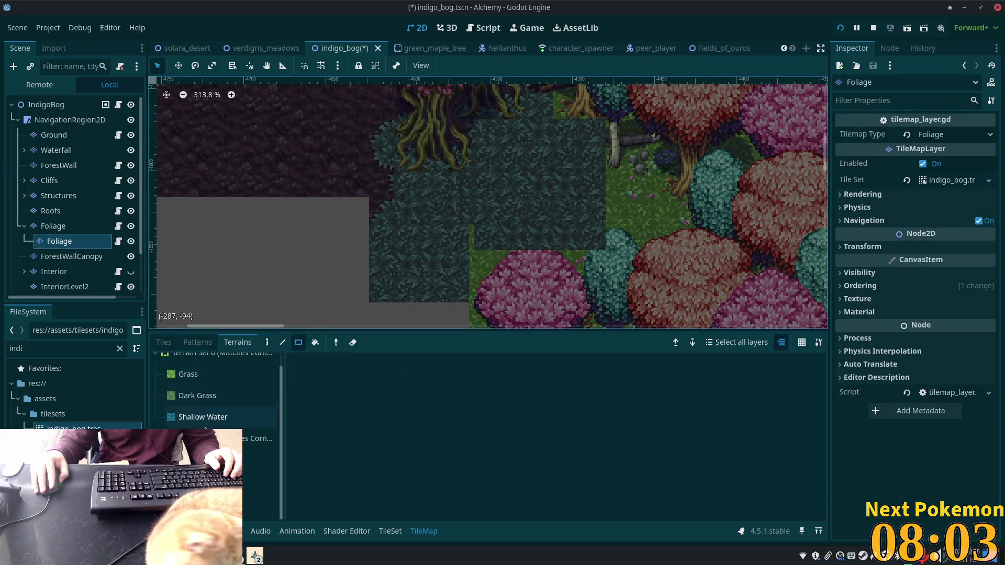
click(199, 460)
mouse_move(480, 226)
mouse_down()
mouse_move(526, 278)
mouse_move(576, 296)
mouse_move(455, 293)
mouse_move(481, 293)
mouse_up()
mouse_move(497, 252)
mouse_down()
mouse_move(492, 239)
mouse_move(654, 301)
mouse_up()
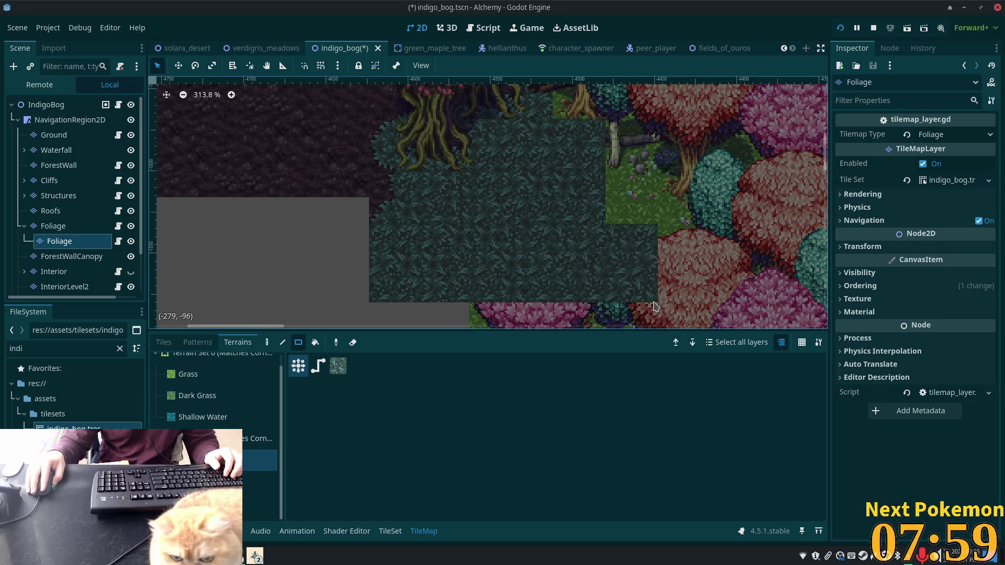
mouse_move(598, 182)
mouse_down()
mouse_move(687, 263)
mouse_move(655, 299)
mouse_up()
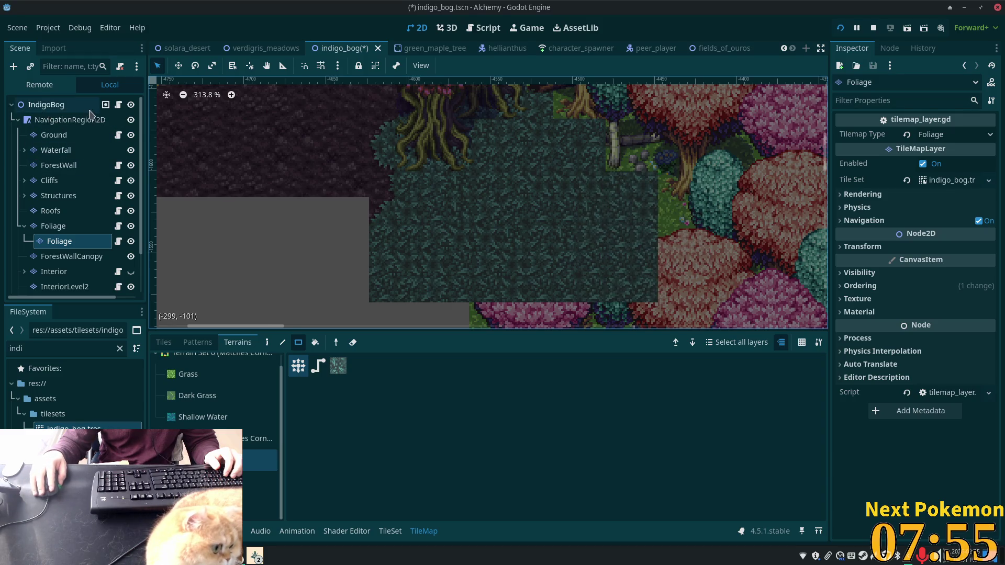
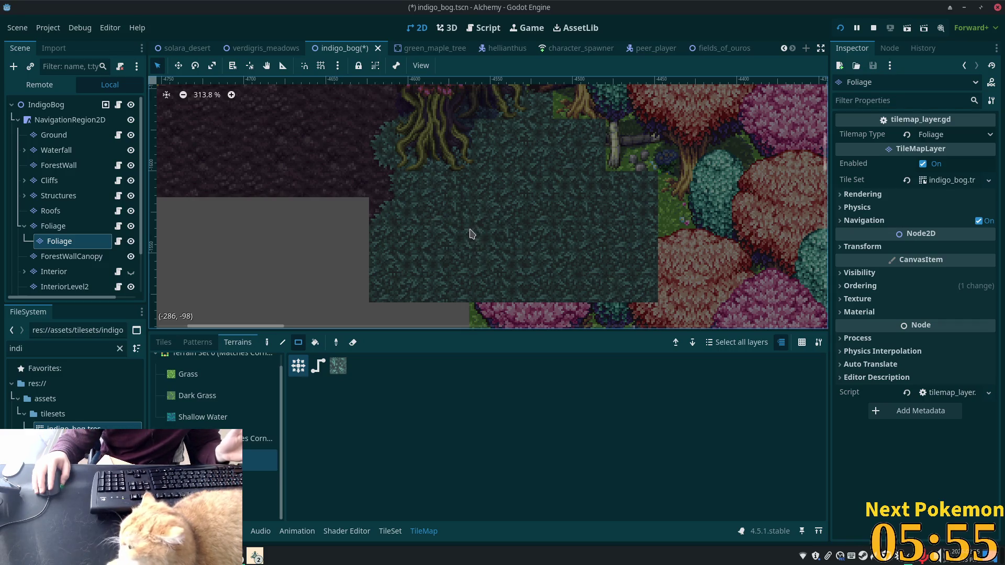
Step: Pan around the Indigo Bog map to bring the cave area and trees into view
scroll(445, 172, down, 3)
drag(445, 172, 707, 236)
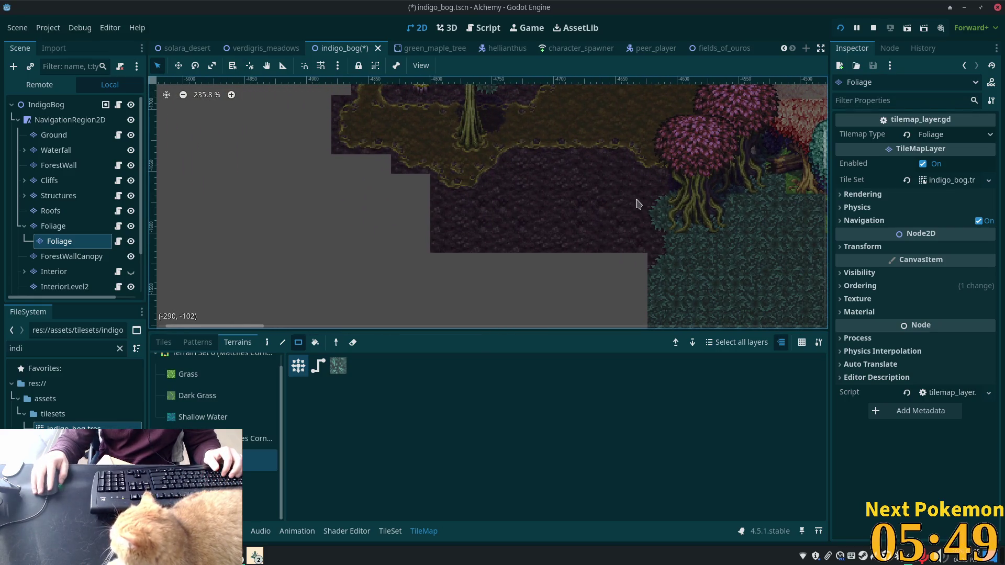
scroll(501, 244, down, 1)
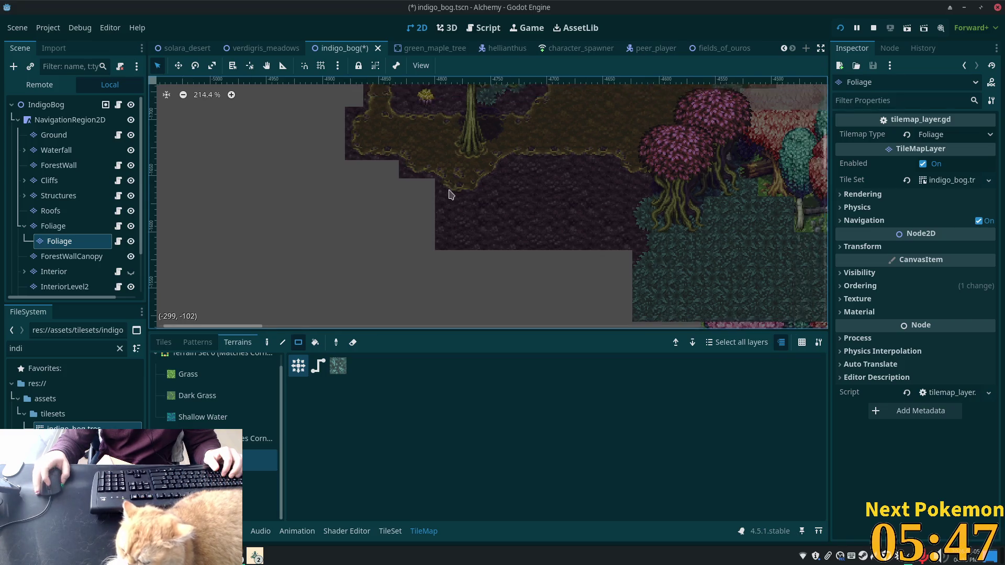
scroll(531, 202, up, 1)
drag(531, 202, 475, 245)
scroll(228, 159, up, 1)
scroll(293, 182, down, 5)
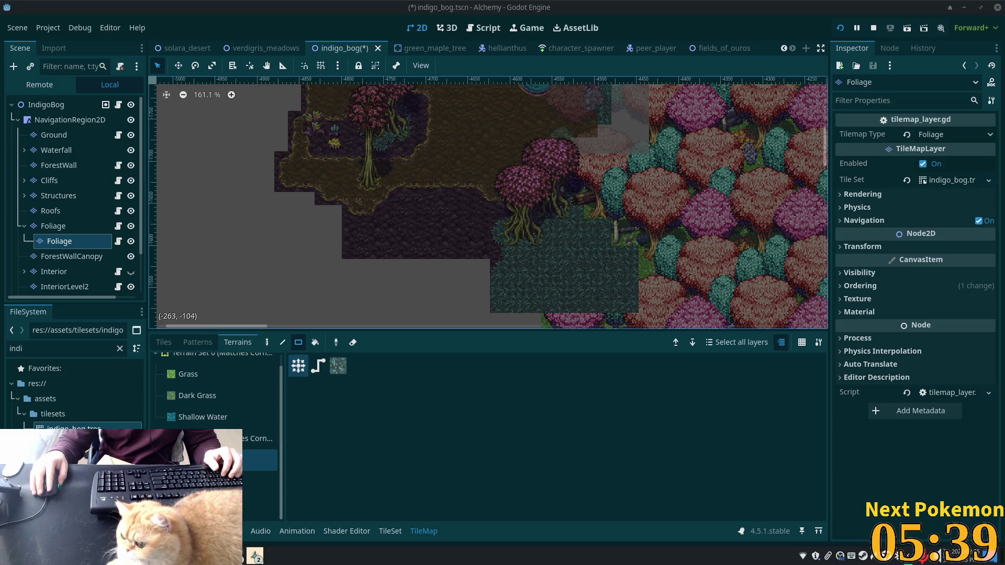
click(236, 557)
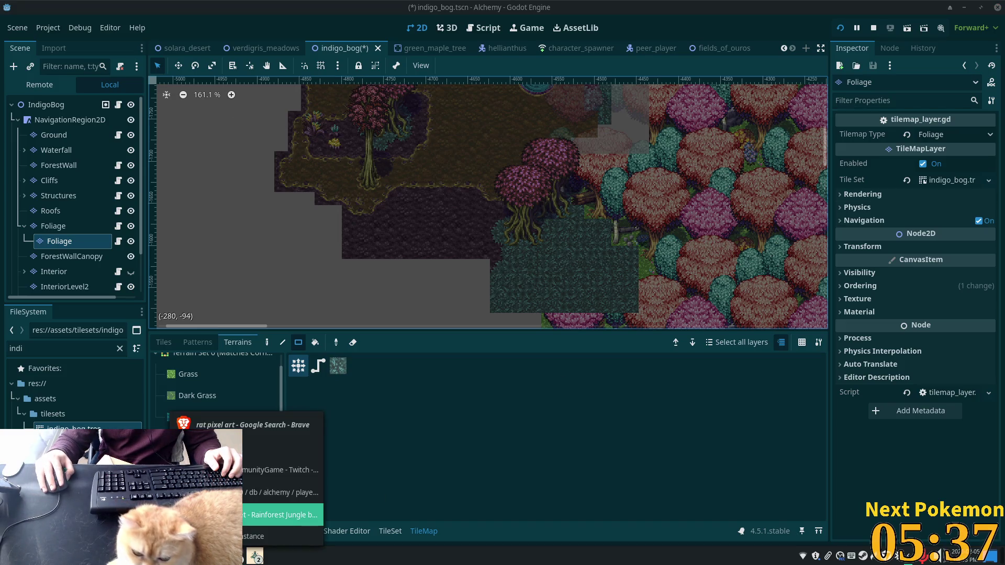
click(292, 455)
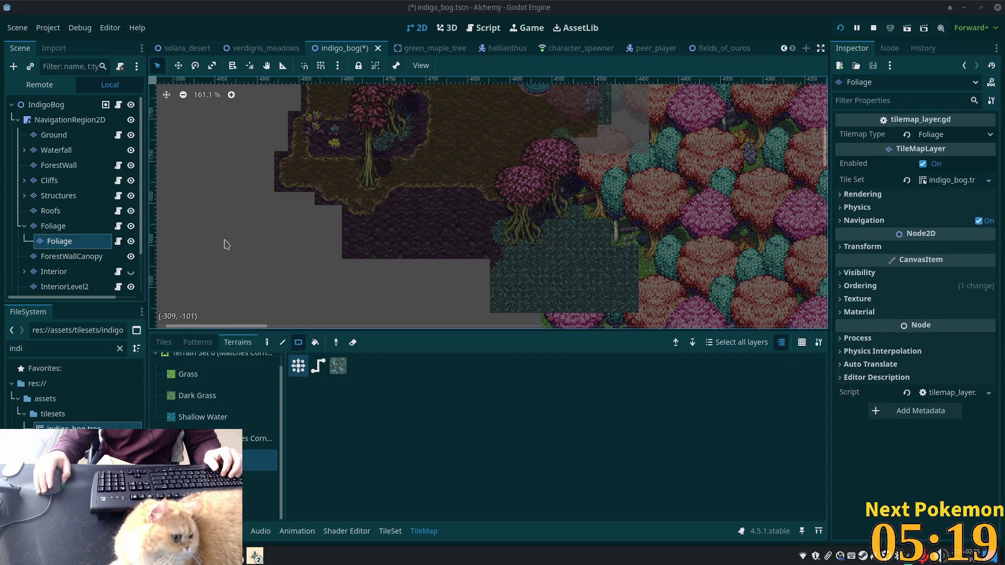
Step: Paint a block of tree tiles from the rainforest jungle v3 atlas onto the Foliage layer
scroll(497, 251, up, 4)
click(78, 139)
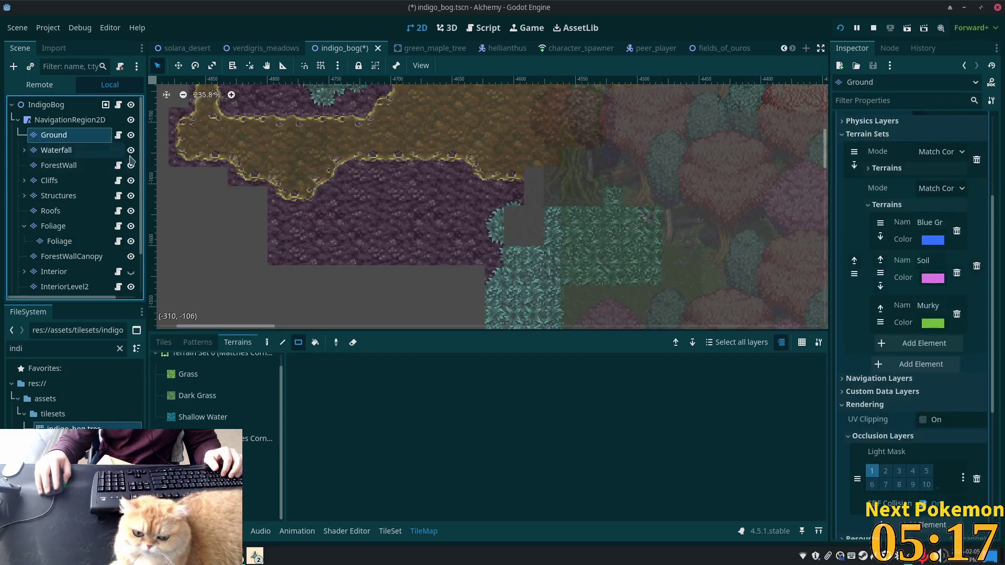
mouse_move(469, 255)
mouse_down()
mouse_move(510, 244)
mouse_move(527, 253)
mouse_up()
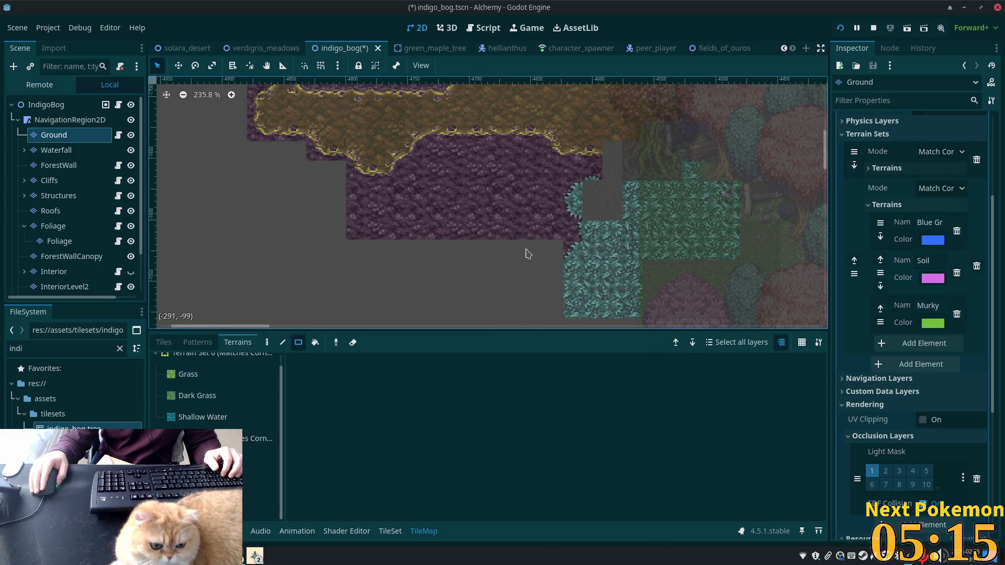
click(73, 226)
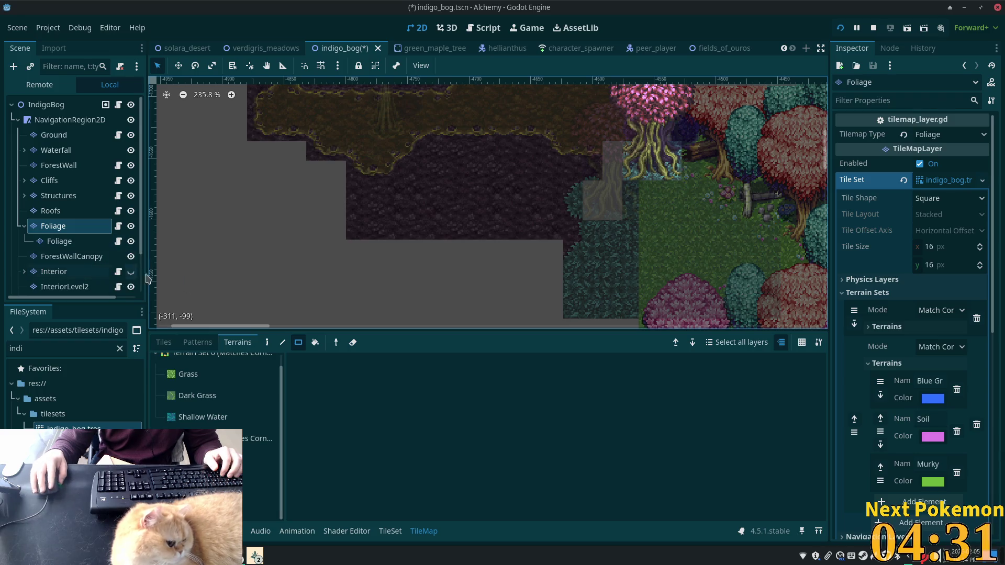
scroll(515, 286, up, 1)
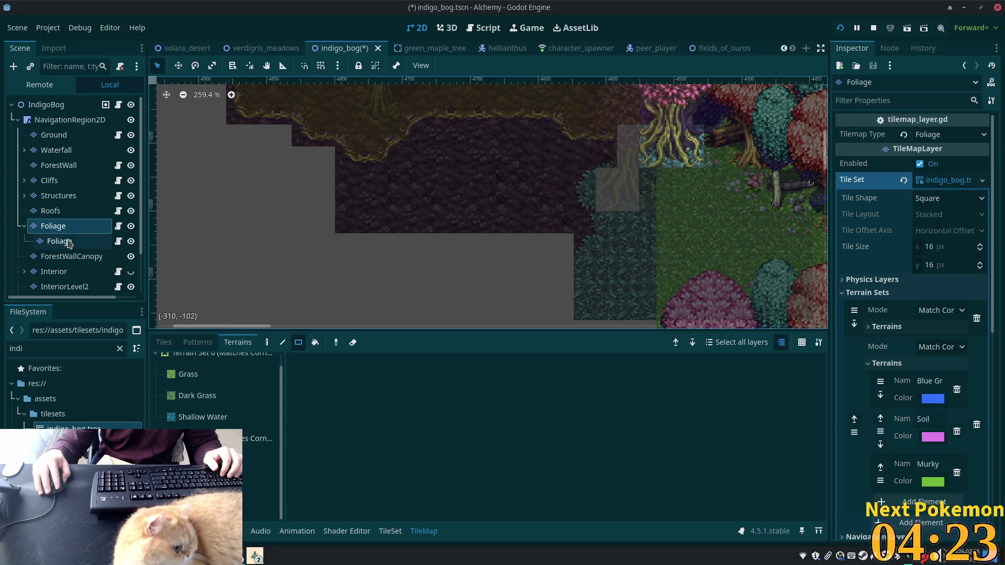
click(162, 343)
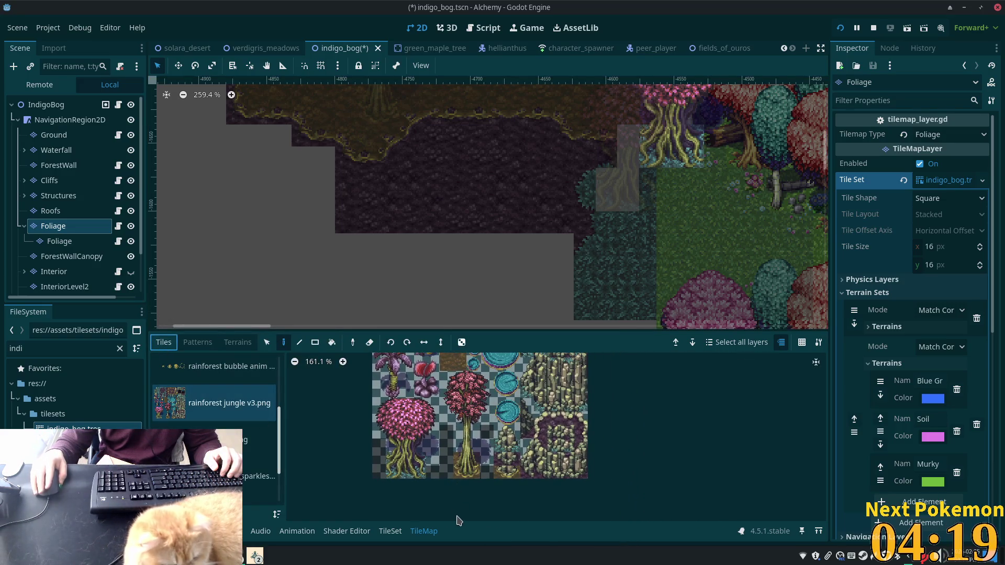
click(448, 388)
mouse_move(447, 387)
mouse_down()
mouse_move(500, 484)
mouse_move(477, 437)
mouse_move(482, 474)
mouse_up()
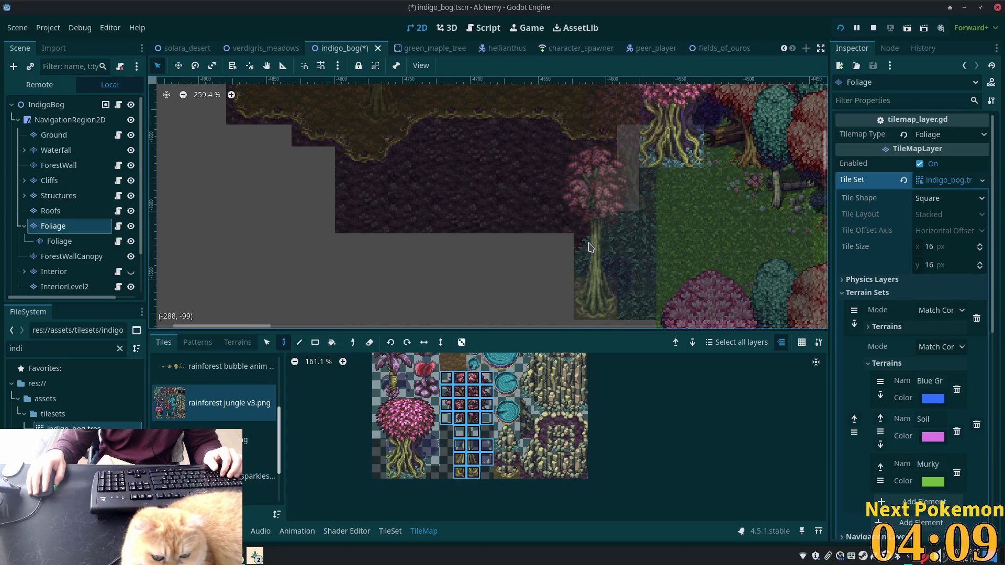
click(59, 243)
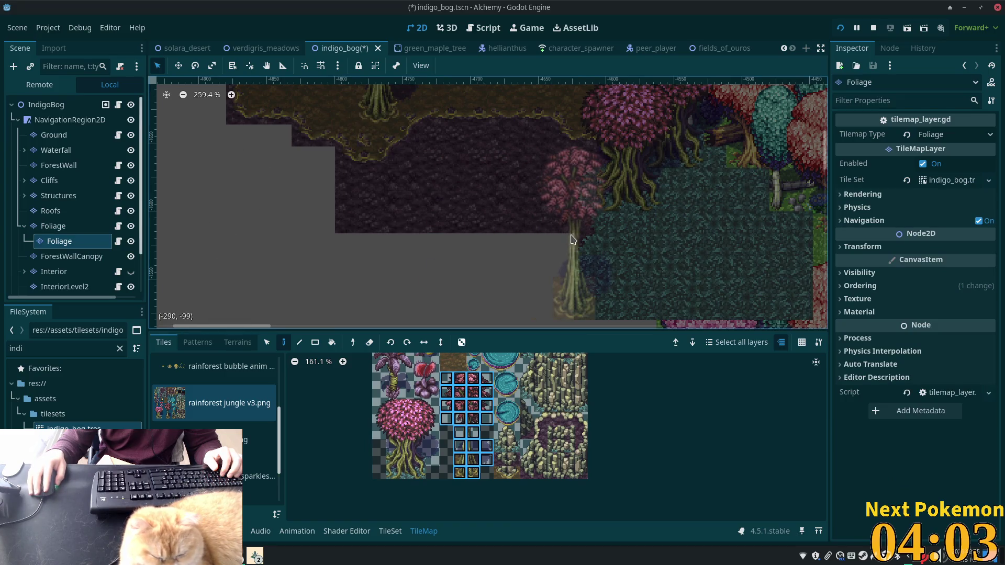
click(543, 241)
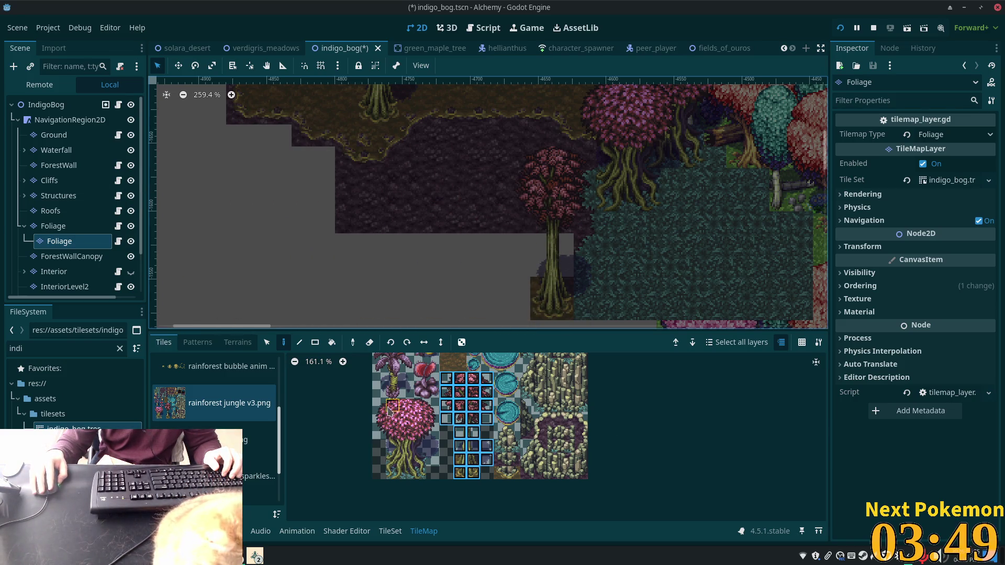
Step: Select the pink tree tiles and paint a pink-canopy tree beside the cave floor
drag(374, 401, 433, 477)
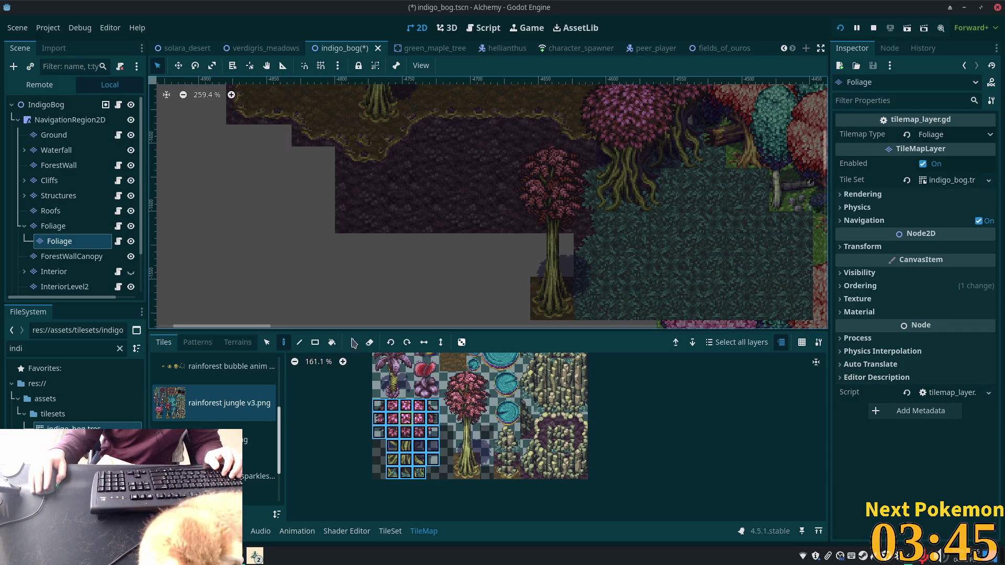
click(53, 225)
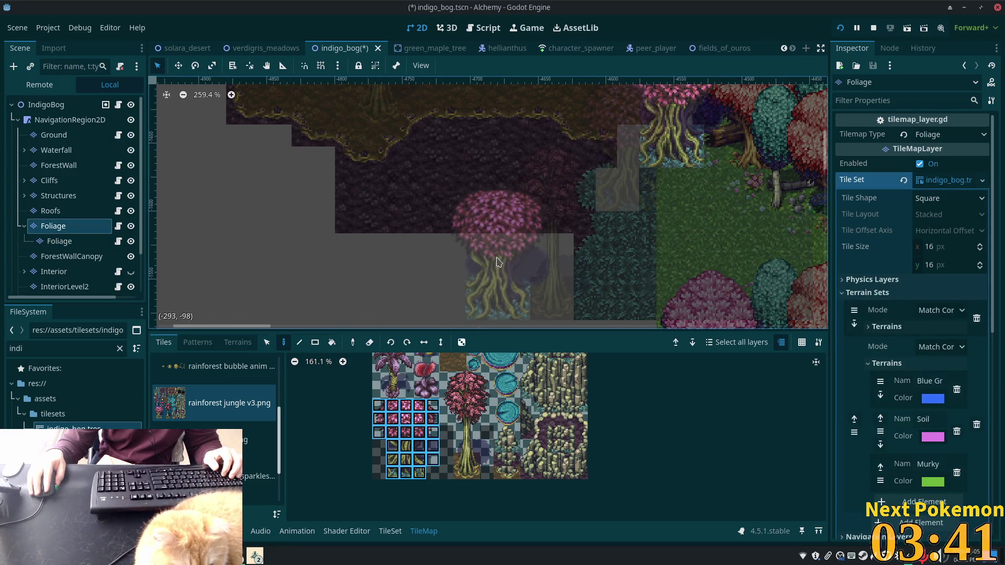
click(496, 262)
click(46, 105)
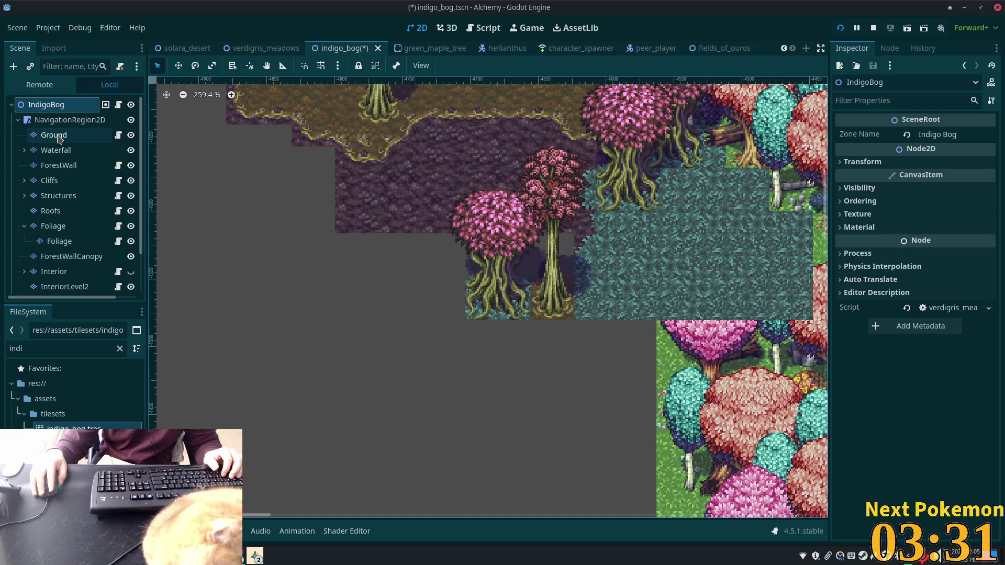
Step: Paint two more pink-canopy trees on the Foliage layer, the second one further left
click(59, 241)
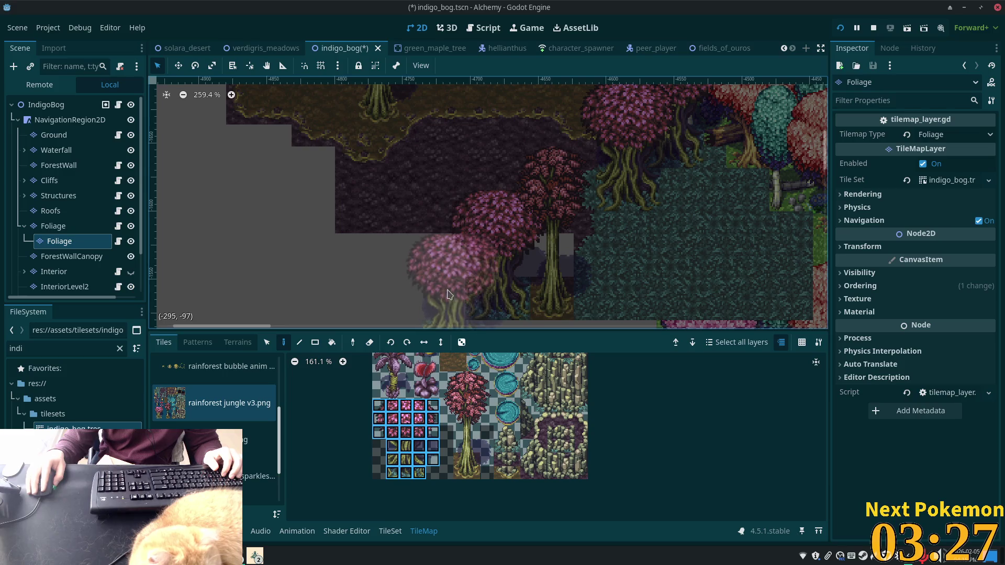
click(54, 227)
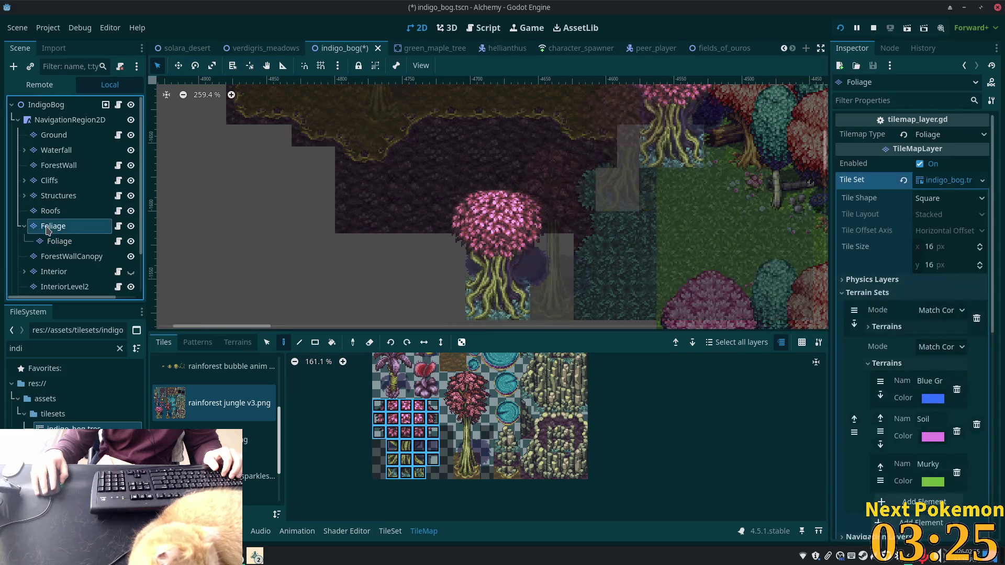
click(58, 242)
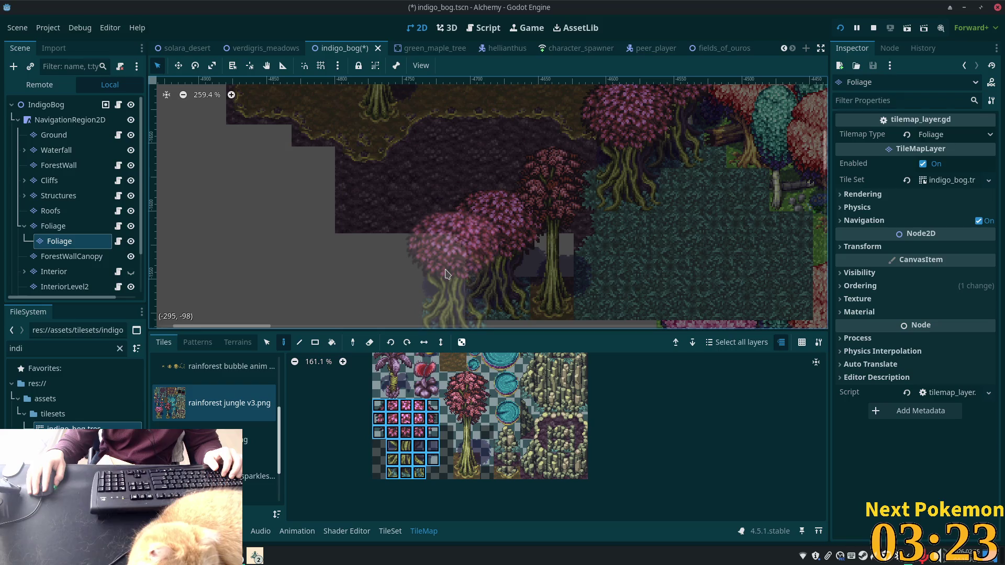
click(454, 298)
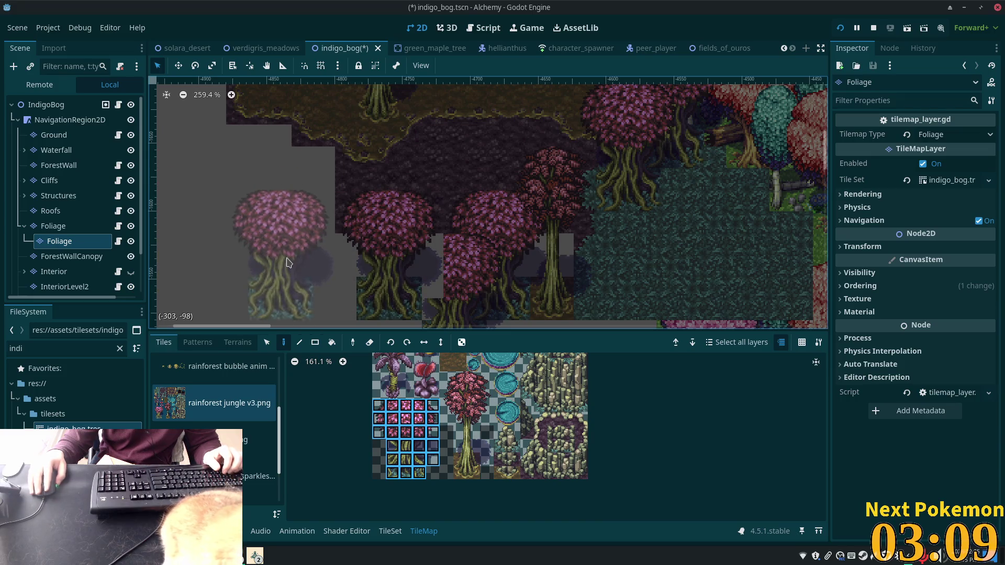
click(90, 226)
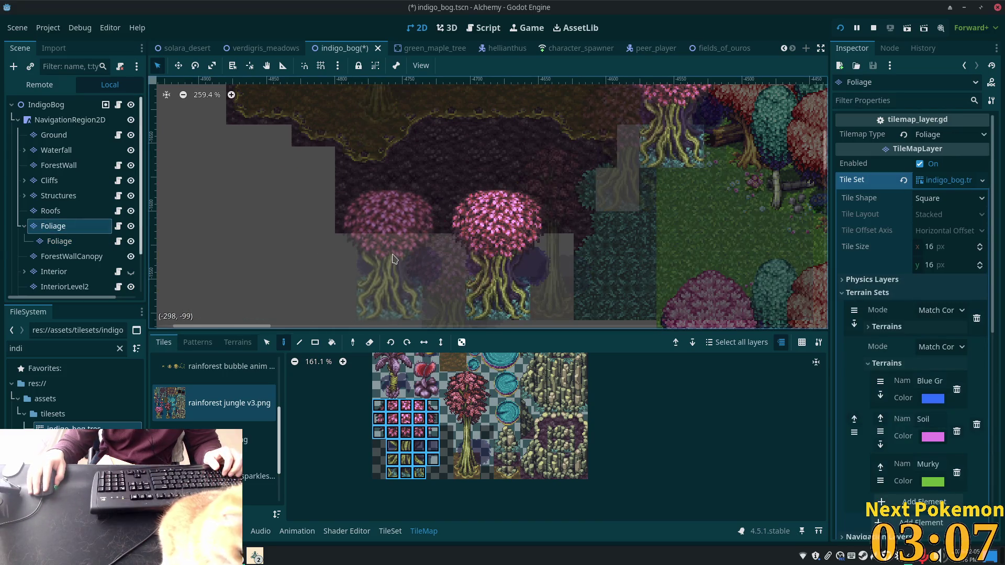
click(394, 258)
mouse_move(274, 259)
mouse_down()
mouse_move(286, 160)
mouse_move(290, 207)
mouse_up()
scroll(289, 207, down, 5)
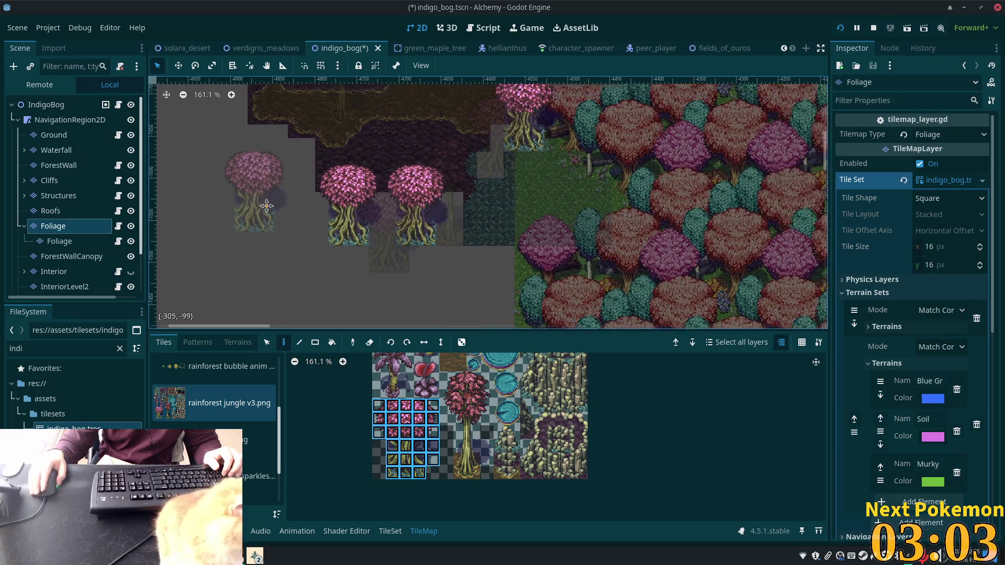
scroll(606, 282, up, 4)
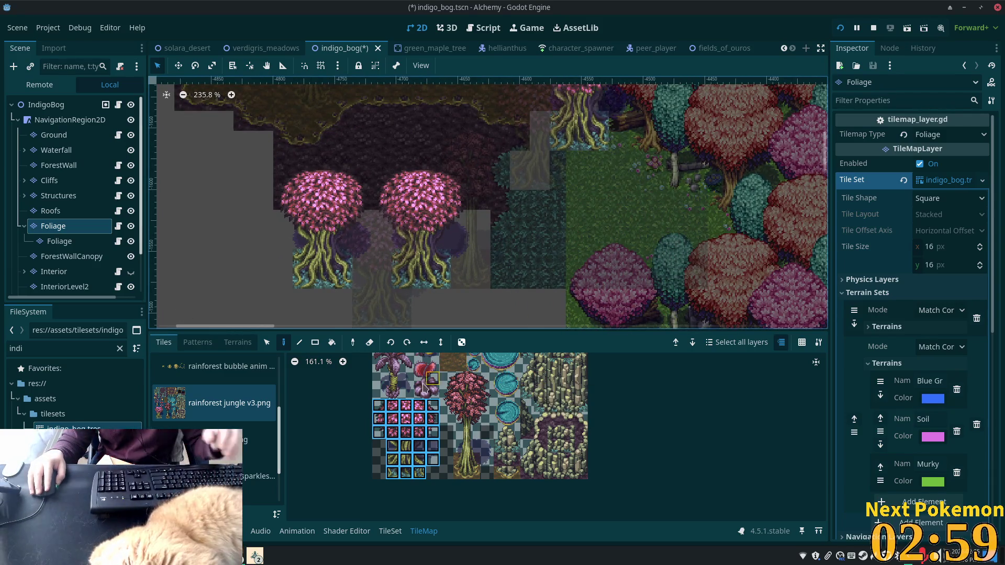
scroll(398, 378, up, 2)
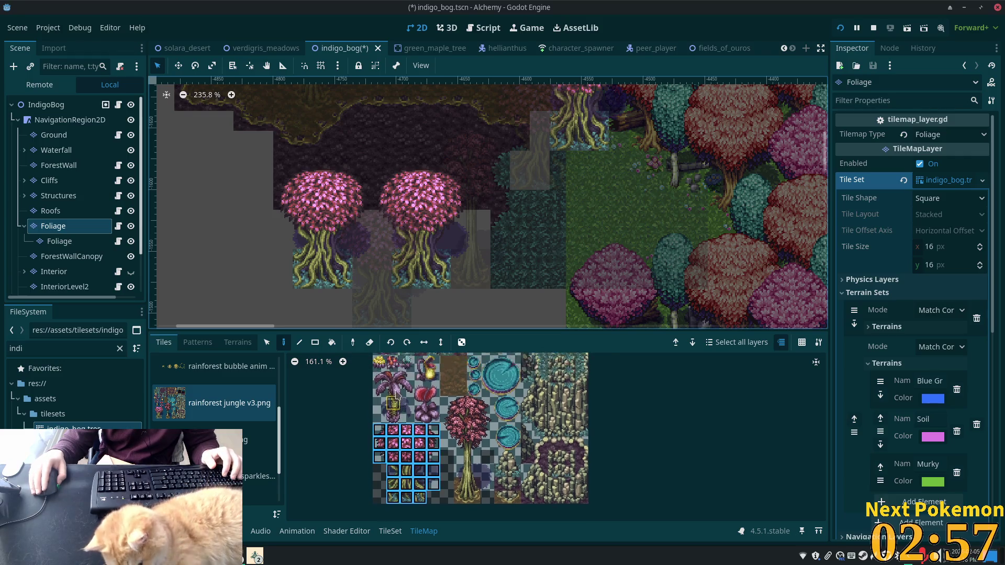
Step: Pick a block of plant tiles and paint it on the Foliage layer beside the trees
scroll(398, 377, up, 1)
drag(381, 373, 411, 417)
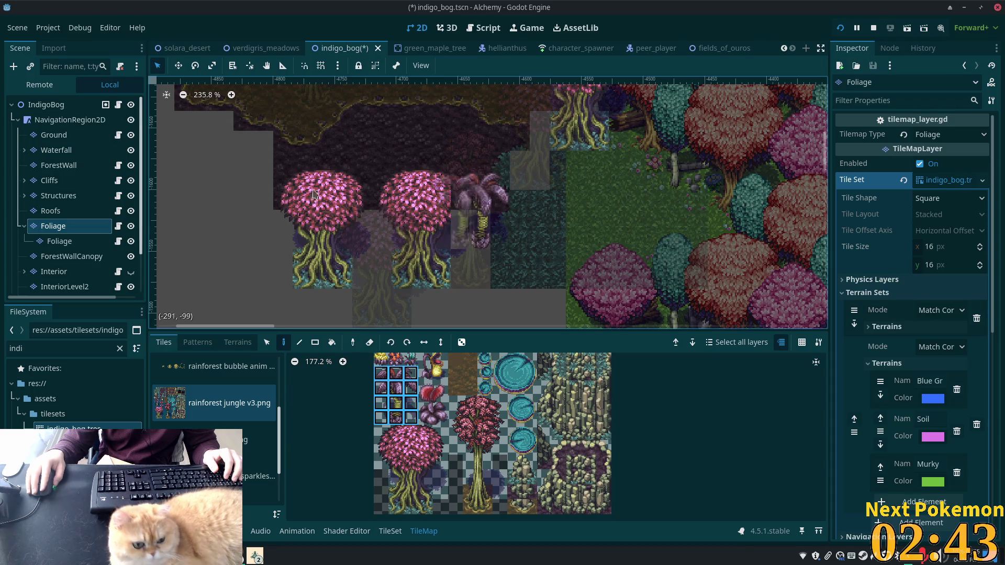
click(49, 110)
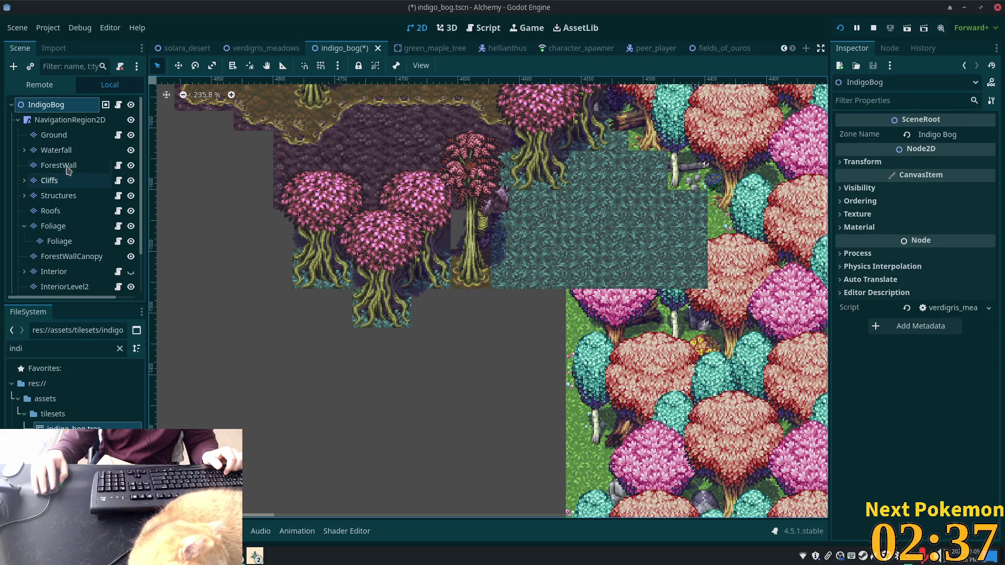
click(60, 140)
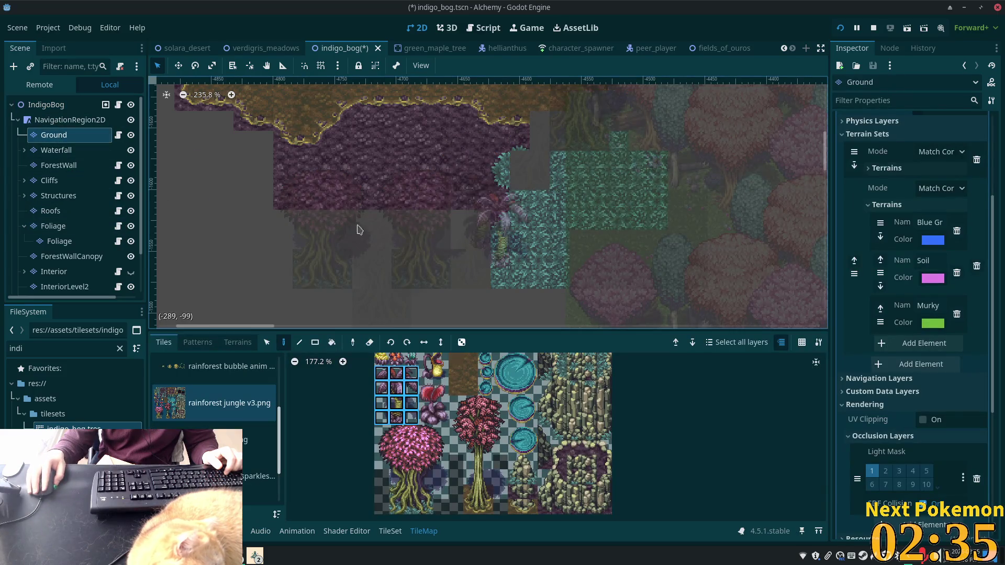
click(67, 228)
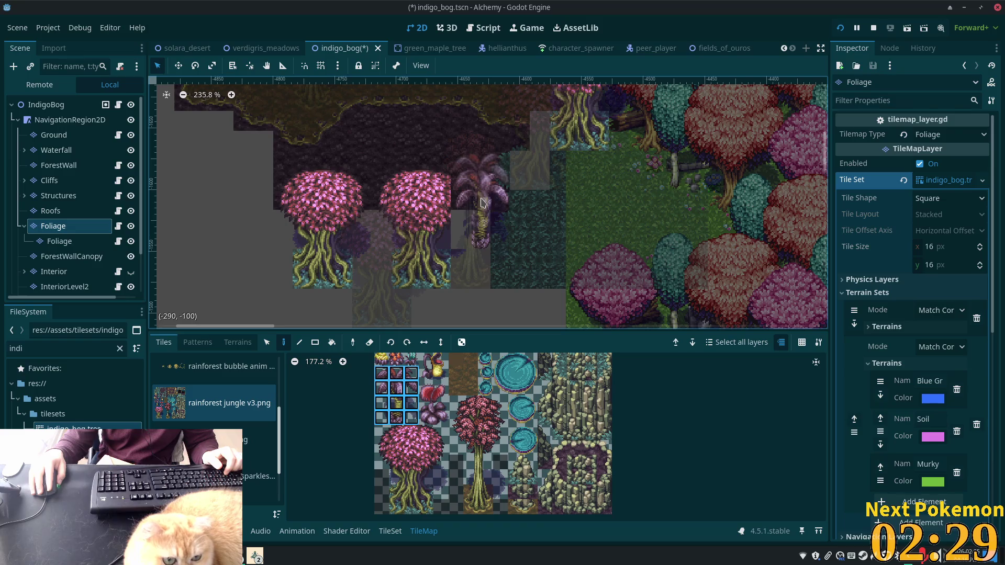
click(487, 217)
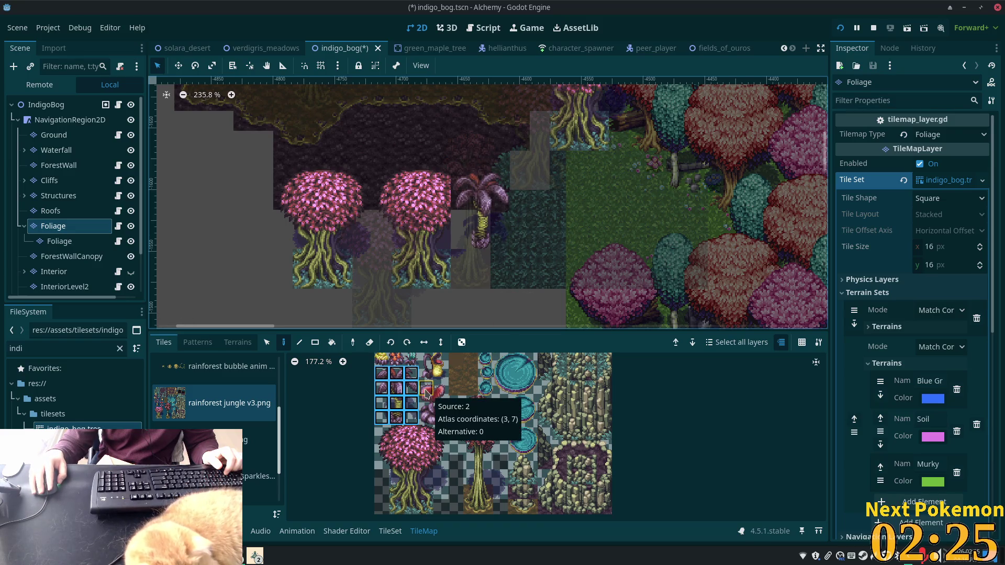
Step: Paint a 2x3 red plant block beside the trees, then show the Ground layer's terrains
drag(426, 393, 442, 416)
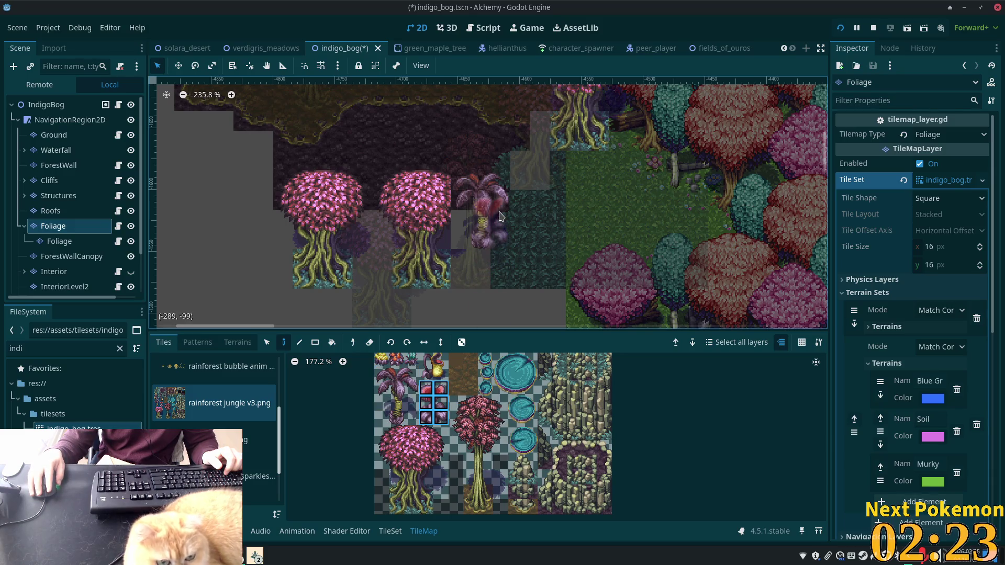
click(500, 216)
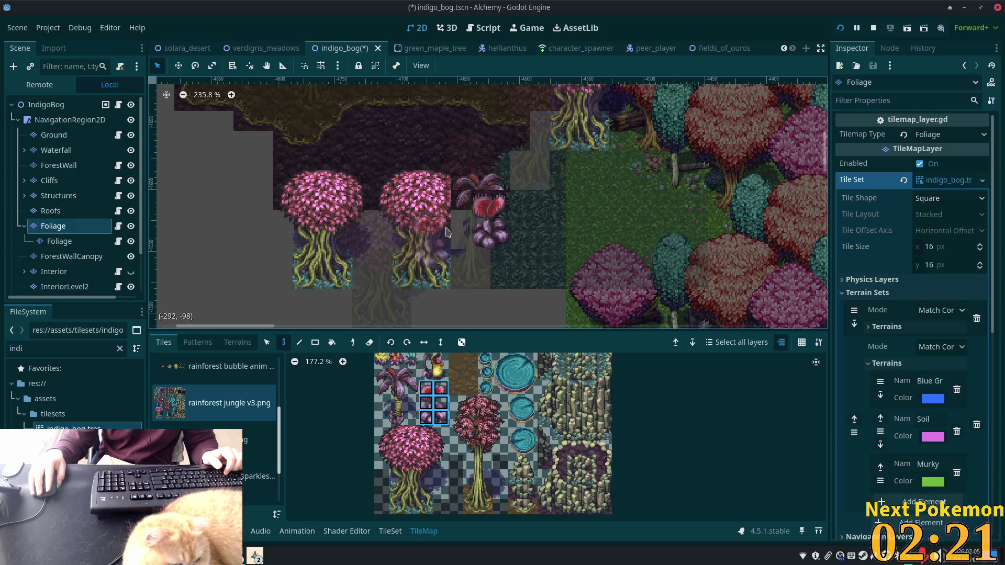
click(54, 135)
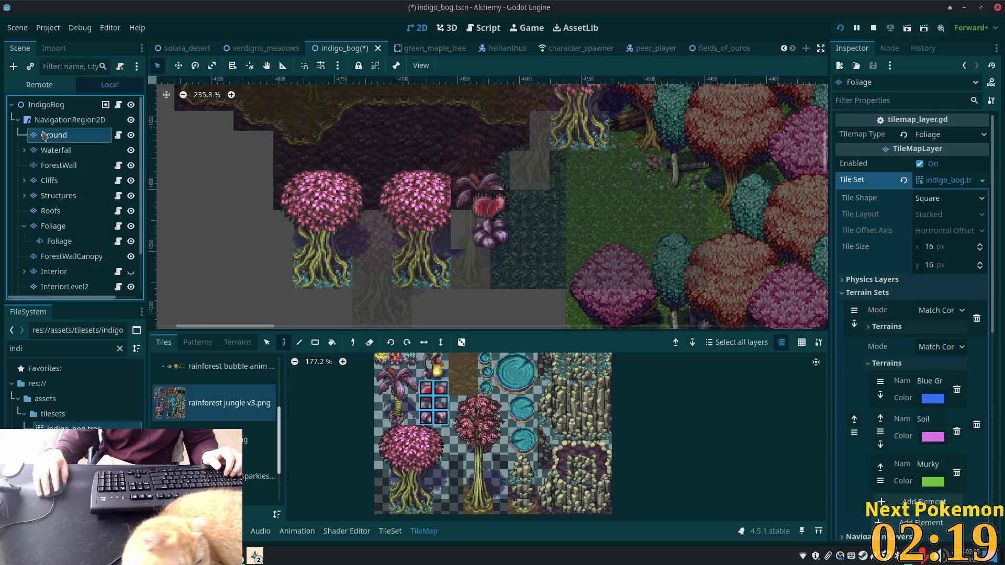
click(236, 342)
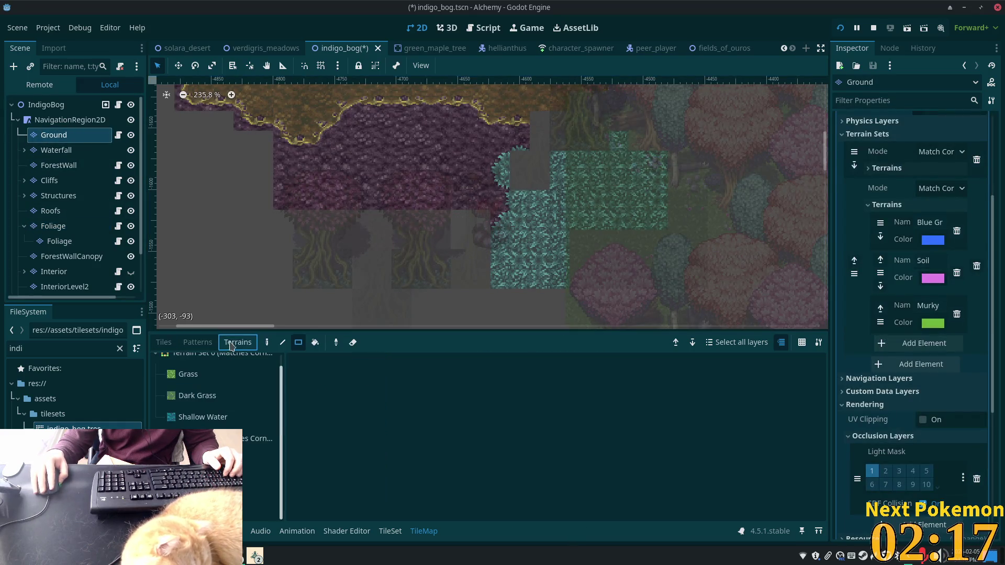
Step: Paint purple soil terrain under the pink trees, including a filled rectangle below them
scroll(222, 393, up, 1)
click(259, 494)
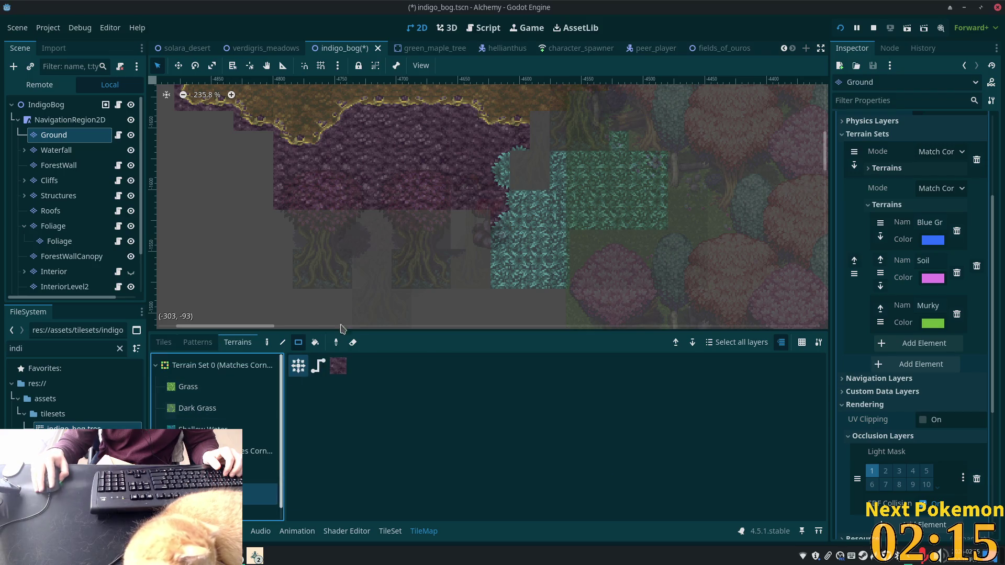
click(461, 230)
drag(451, 239, 466, 242)
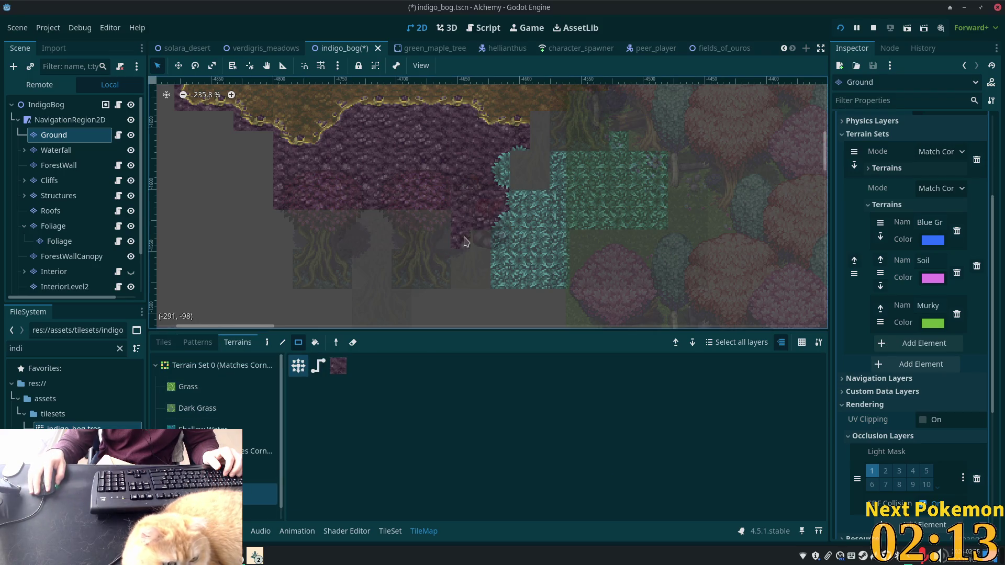
drag(406, 216, 328, 263)
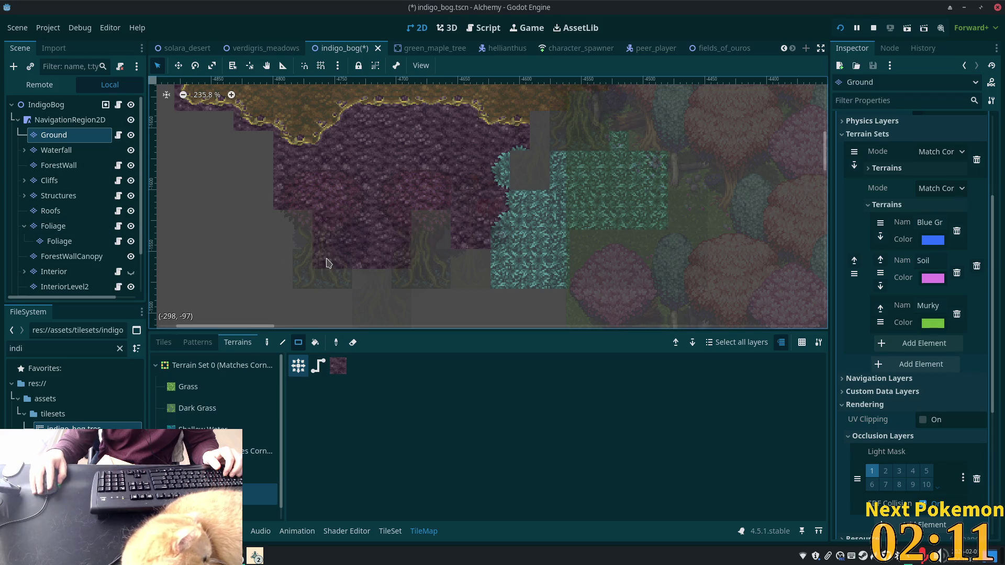
Step: Review the whole map and pick a tile from the Foliage layer's atlas
click(49, 104)
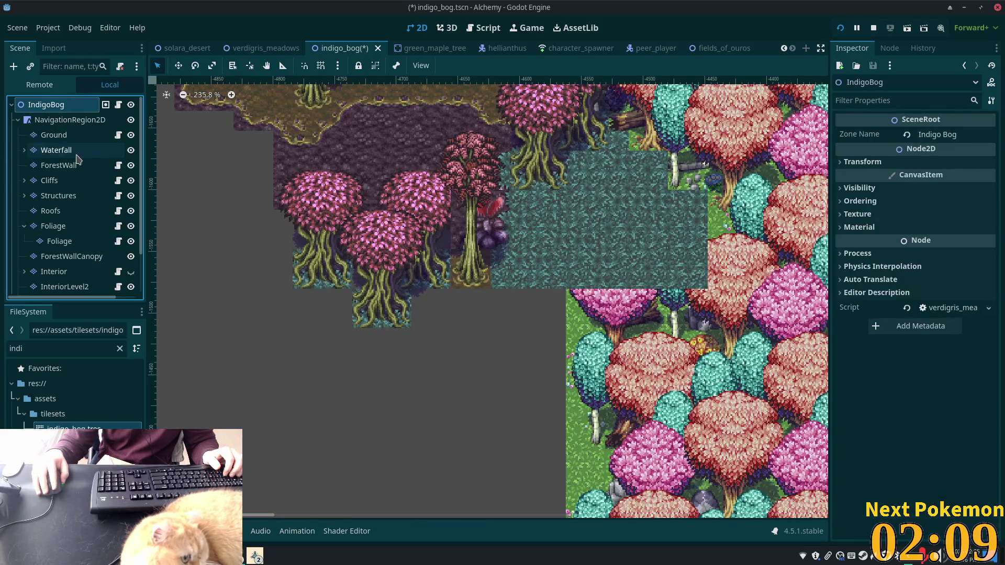
scroll(546, 256, up, 2)
drag(480, 203, 466, 255)
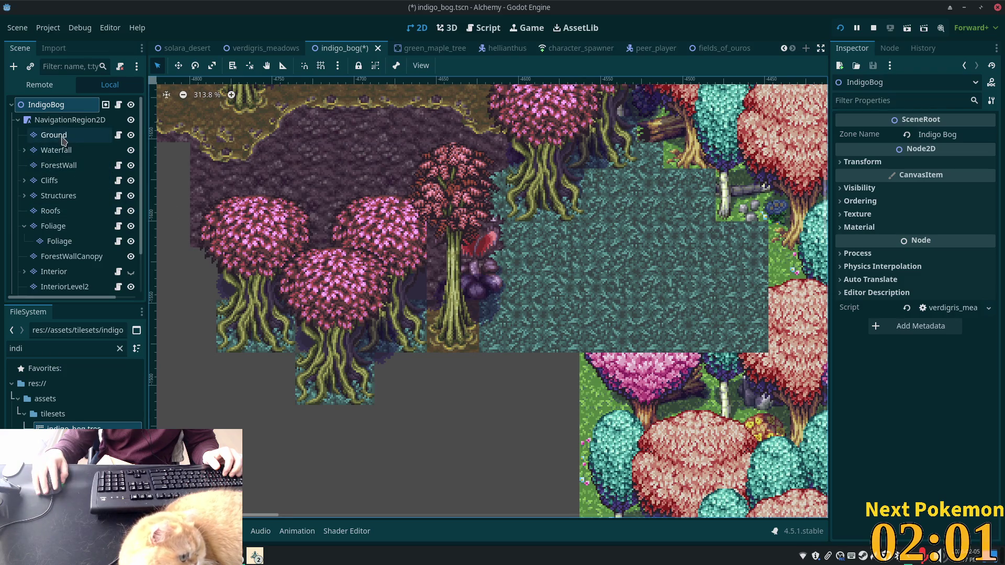
click(57, 226)
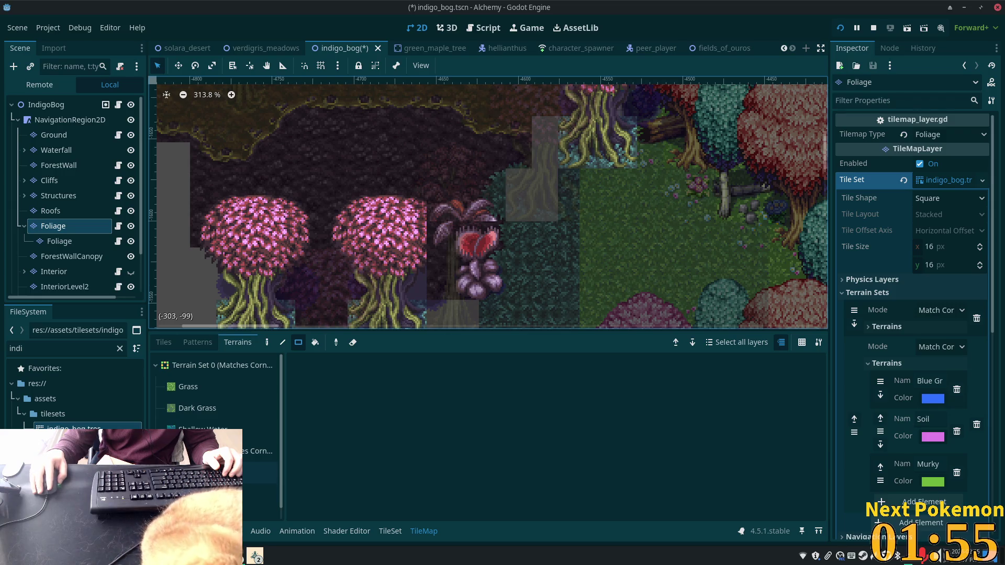
click(259, 472)
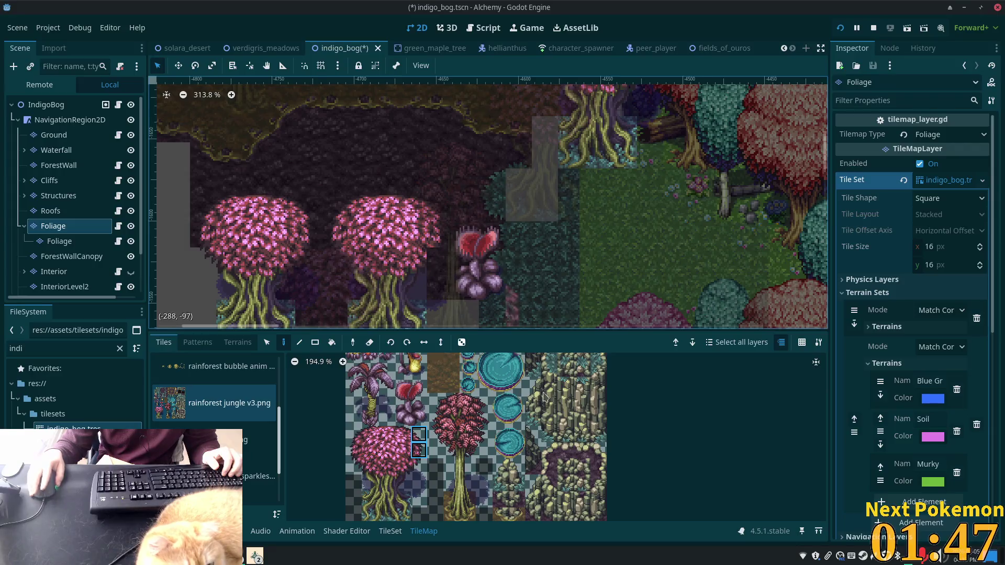
click(45, 105)
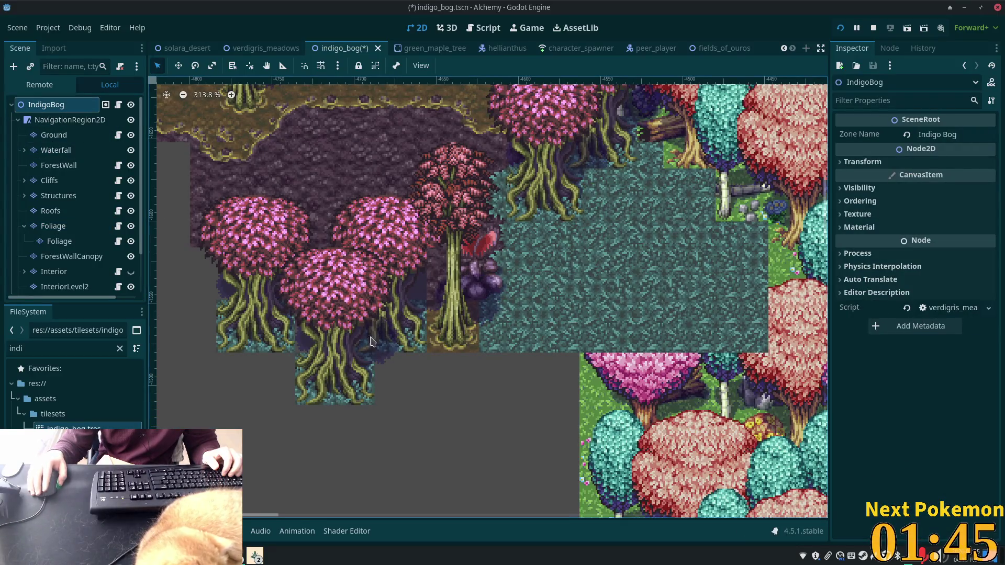
Step: Paint another small rectangular patch of soil terrain on the Ground layer
click(53, 135)
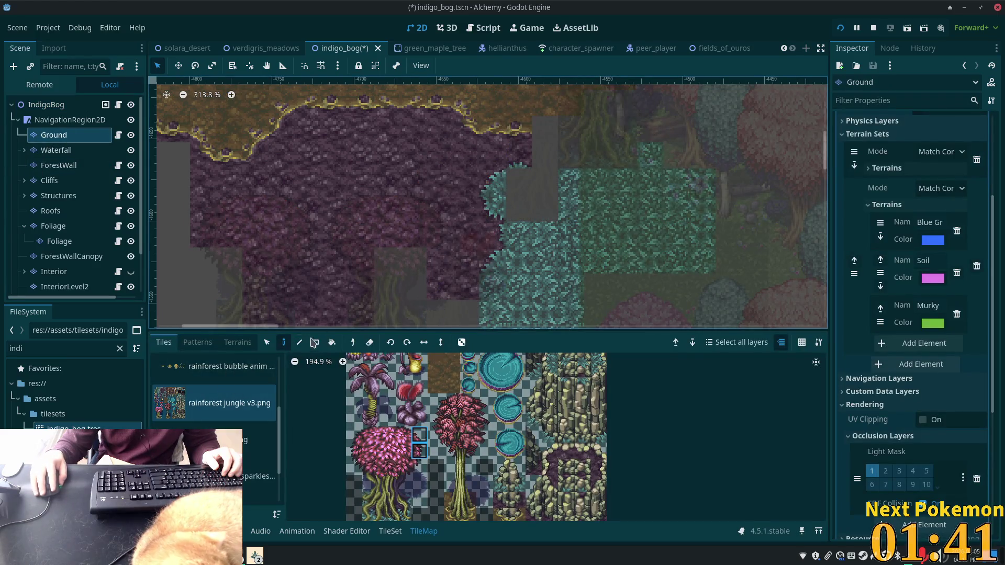
click(316, 344)
click(237, 343)
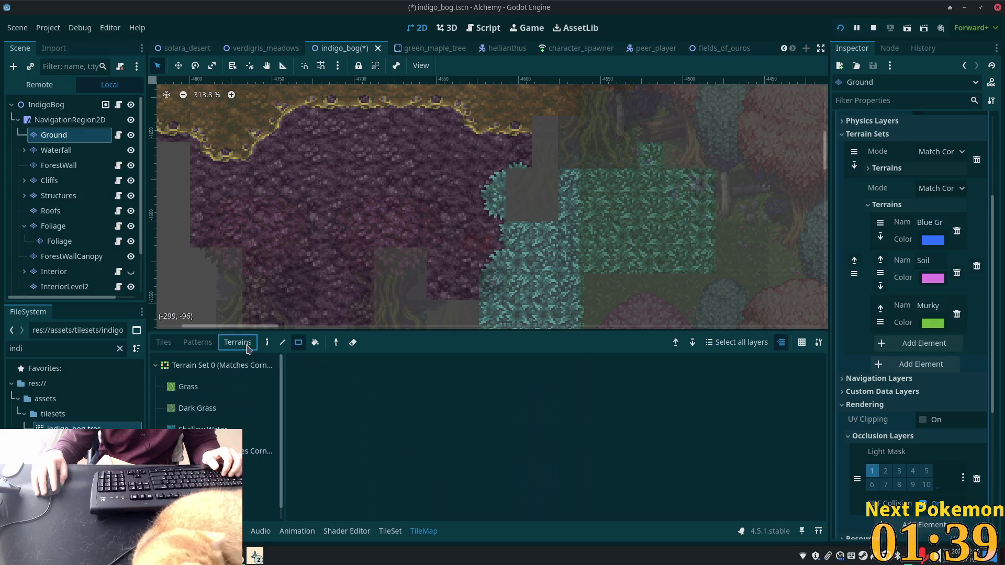
click(260, 494)
drag(414, 261, 371, 284)
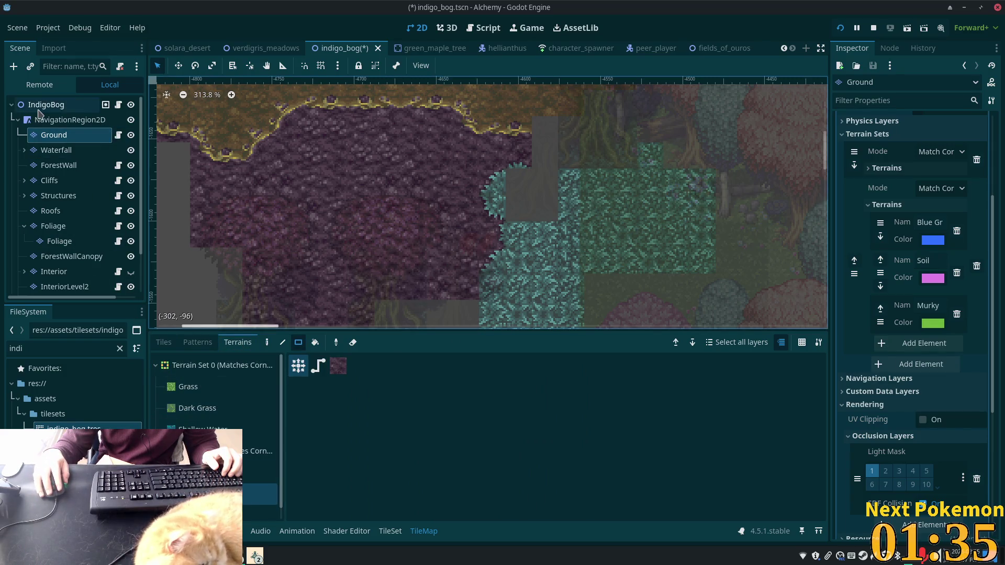
click(39, 107)
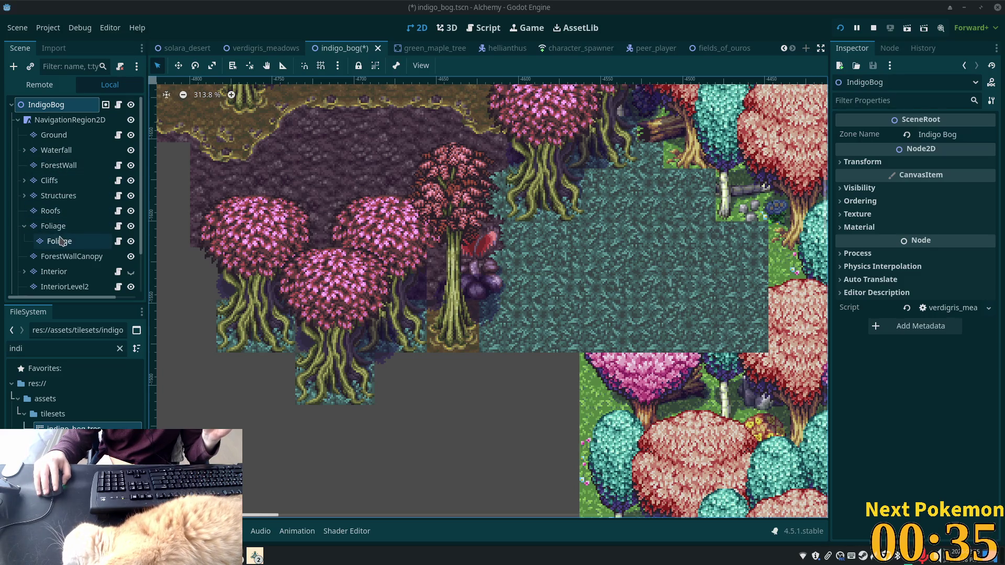
Step: Inspect the inner Foliage layer's Texture and Ordering settings
click(83, 241)
scroll(487, 267, down, 2)
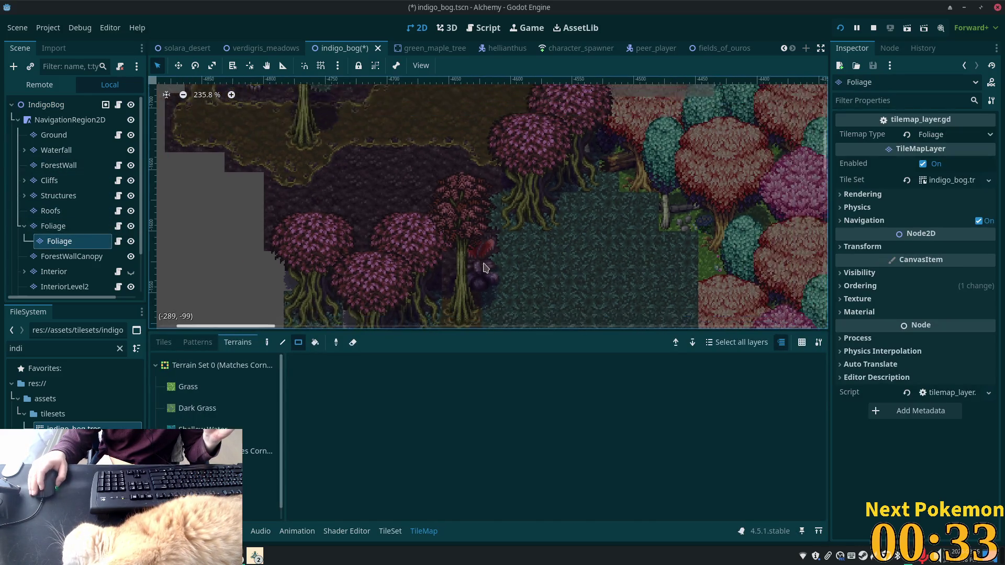
drag(487, 217, 468, 165)
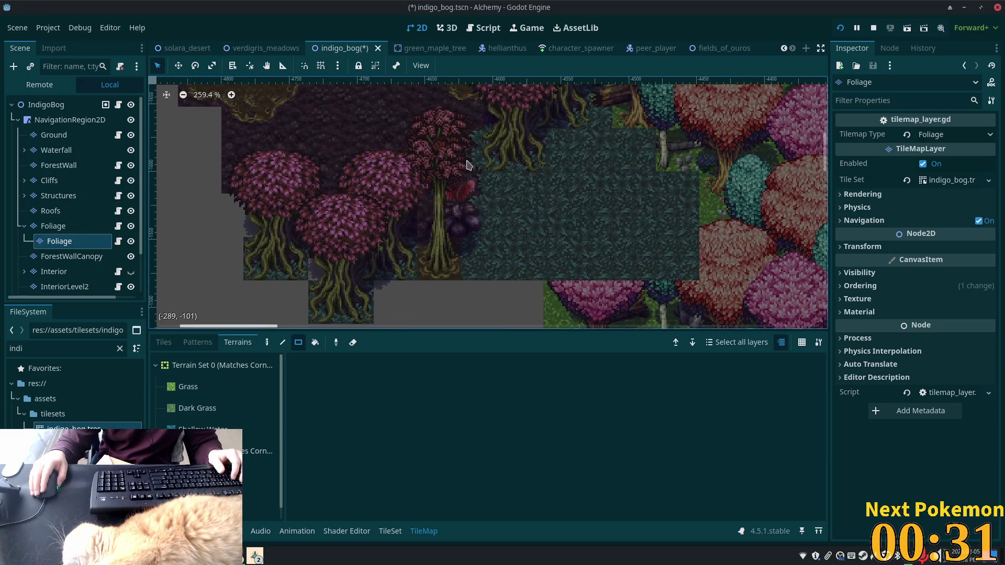
scroll(78, 251, down, 3)
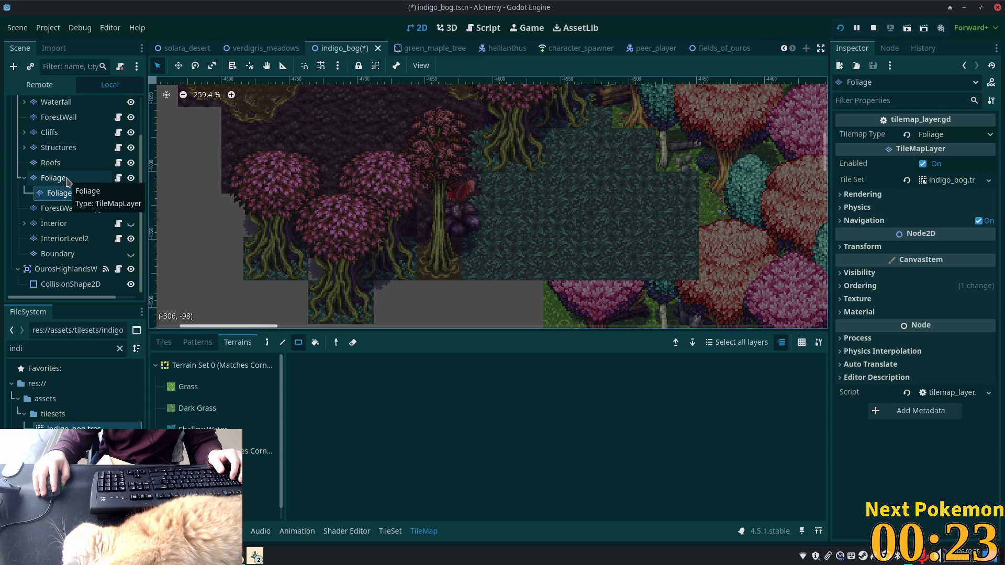
click(67, 179)
click(78, 194)
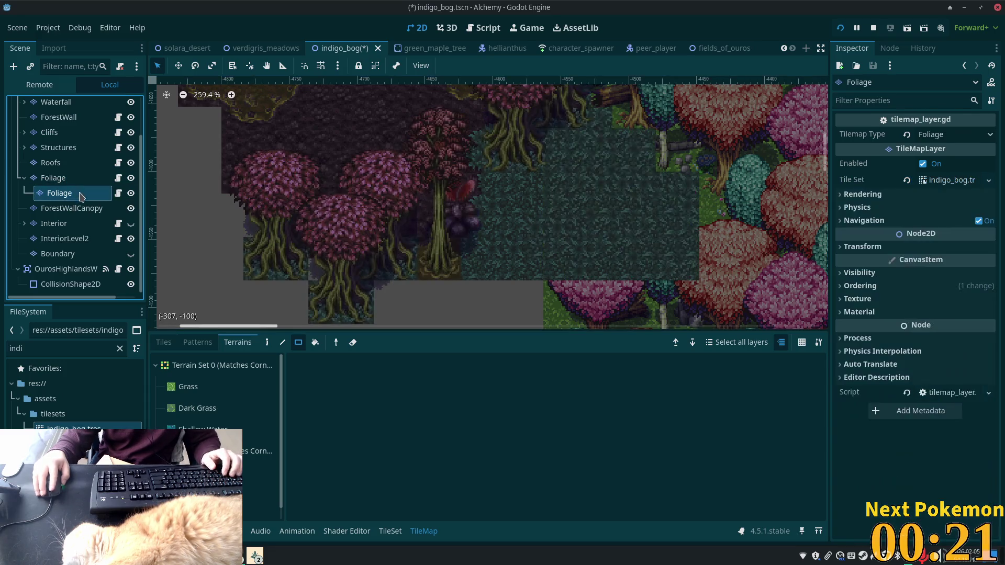
click(68, 179)
click(65, 193)
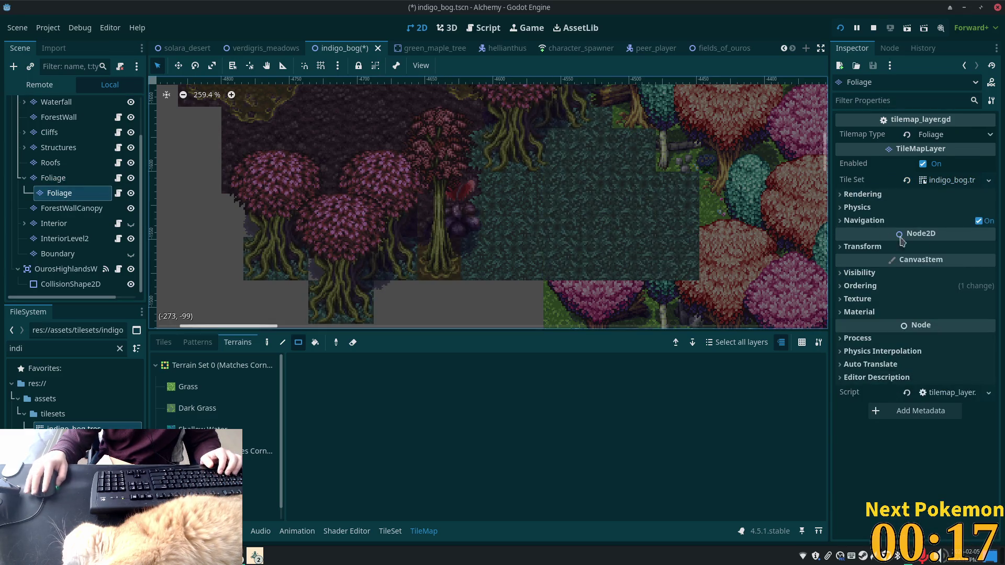
click(891, 299)
click(882, 286)
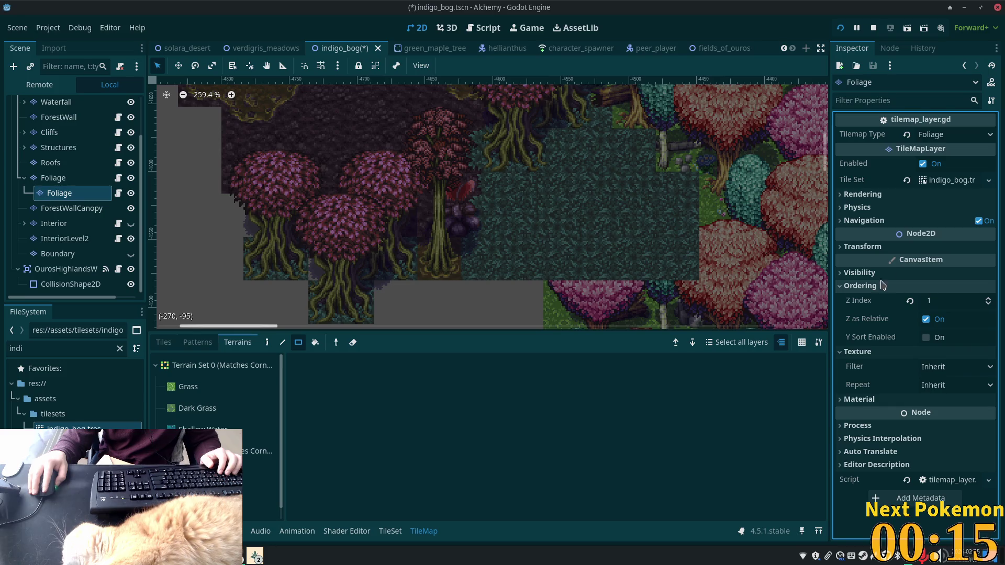
Step: Add a child node to the parent Foliage node, searching for 'colli'
click(47, 180)
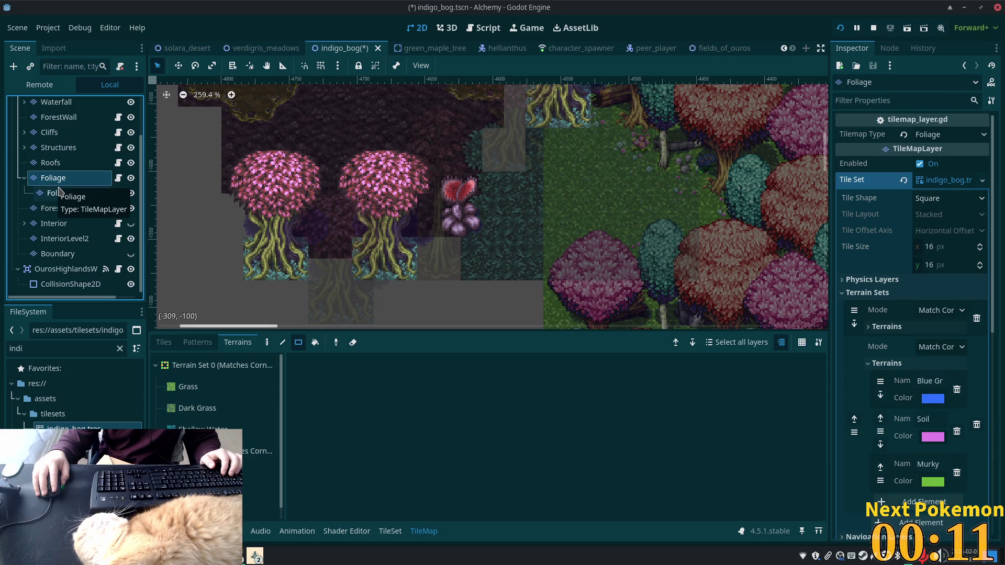
key(ctrl+a)
text(colli)
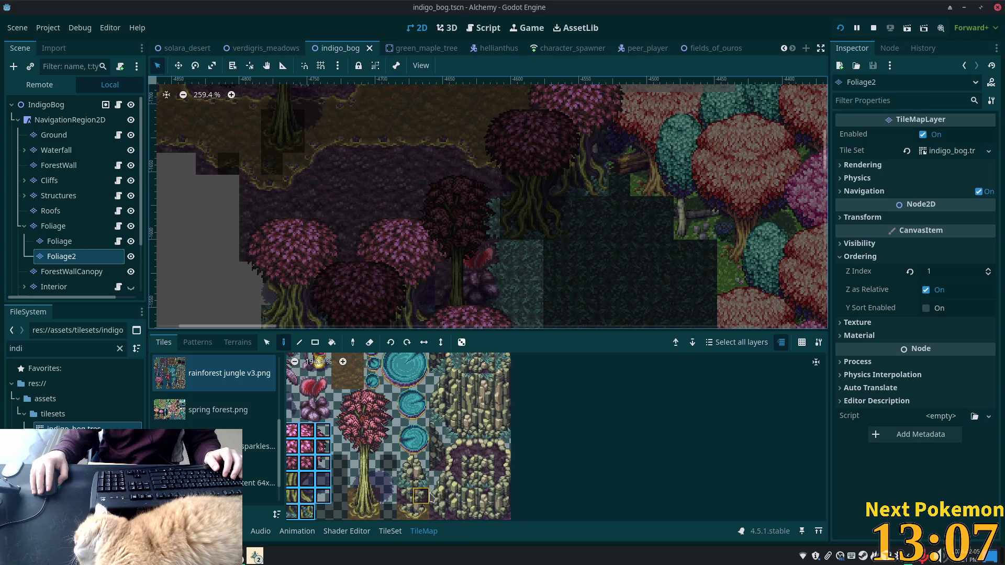
Step: Place a mossy rock tile on the Foliage layer beside the red plant, undoing the misplaced one, and save
click(406, 478)
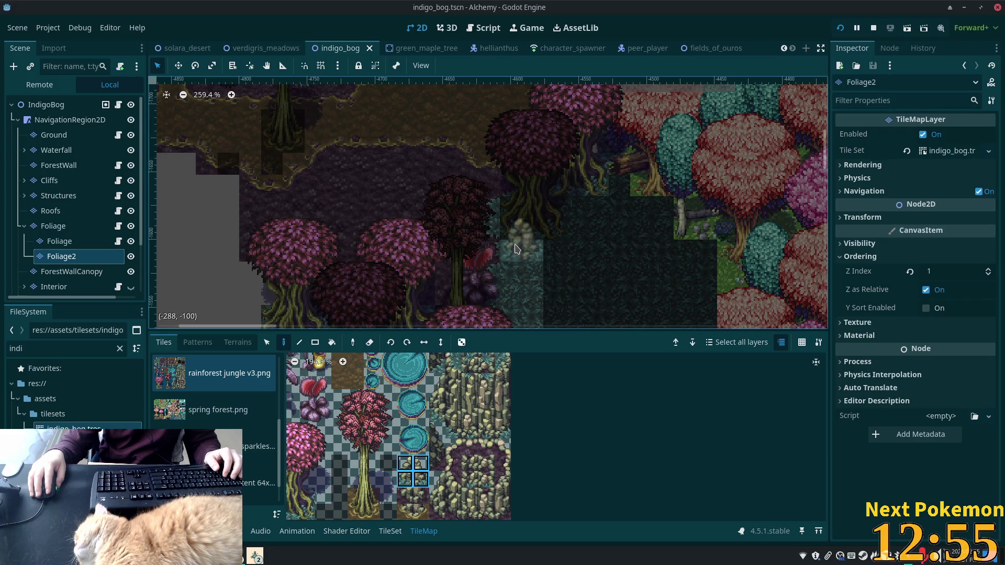
click(517, 249)
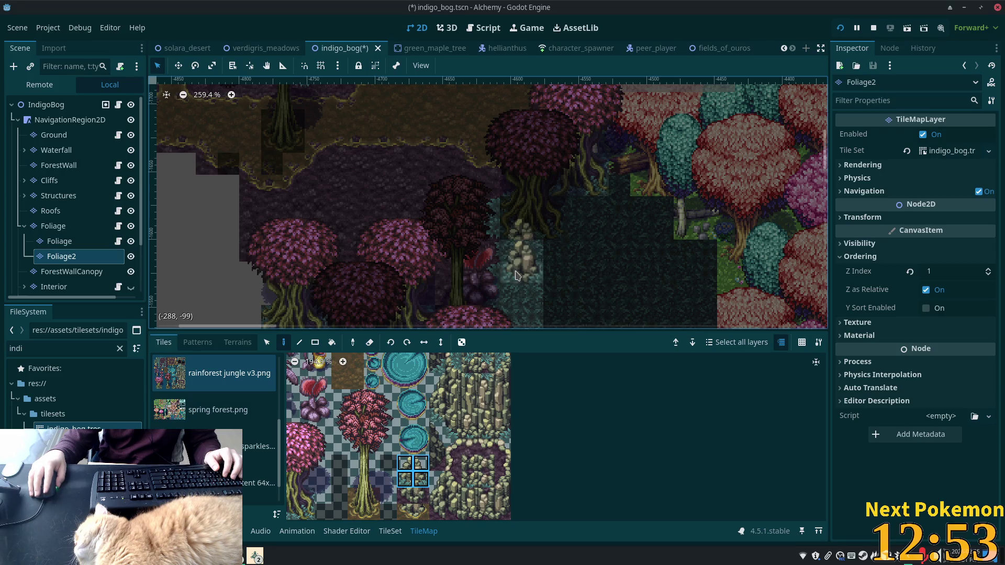
key(ctrl+z)
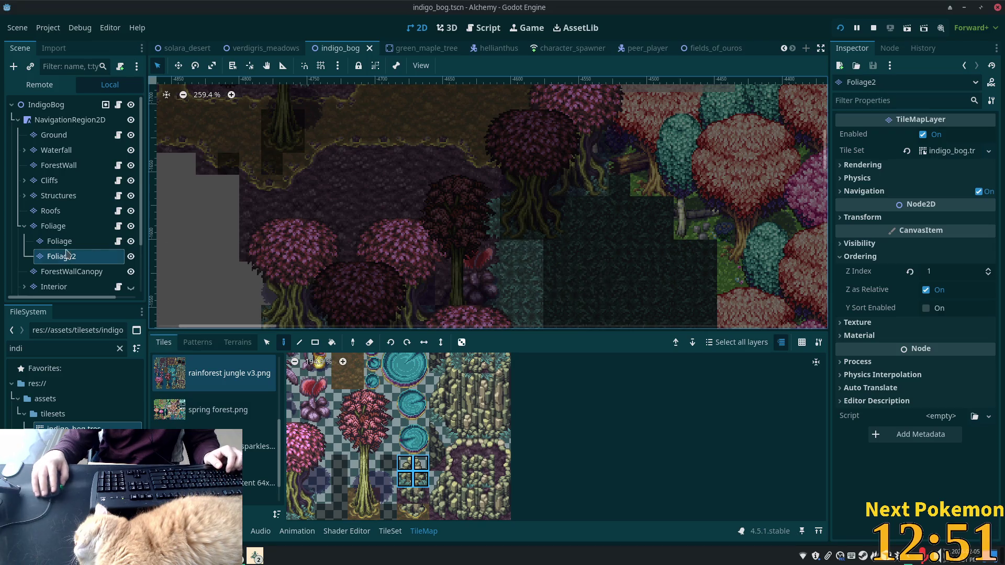
click(59, 241)
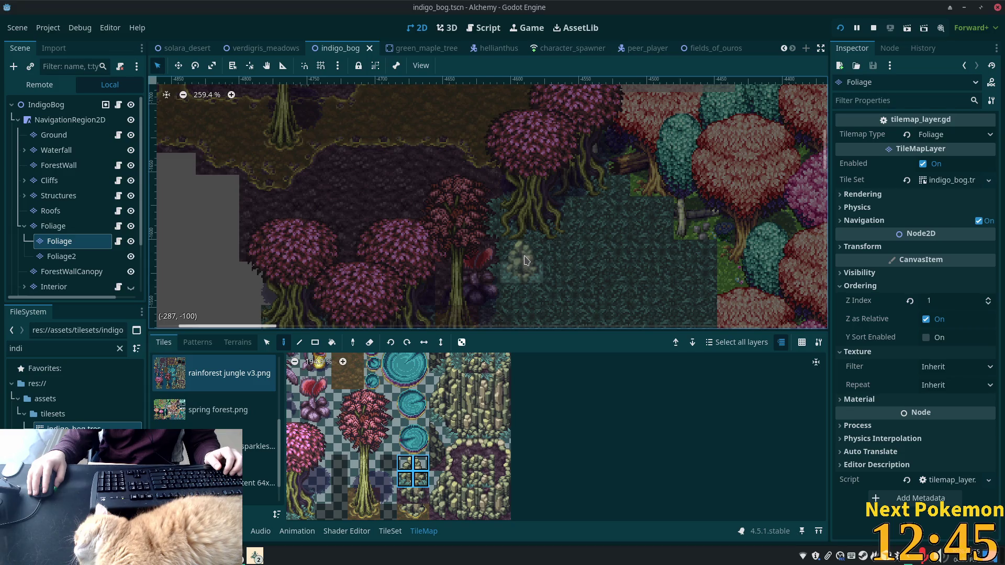
click(526, 261)
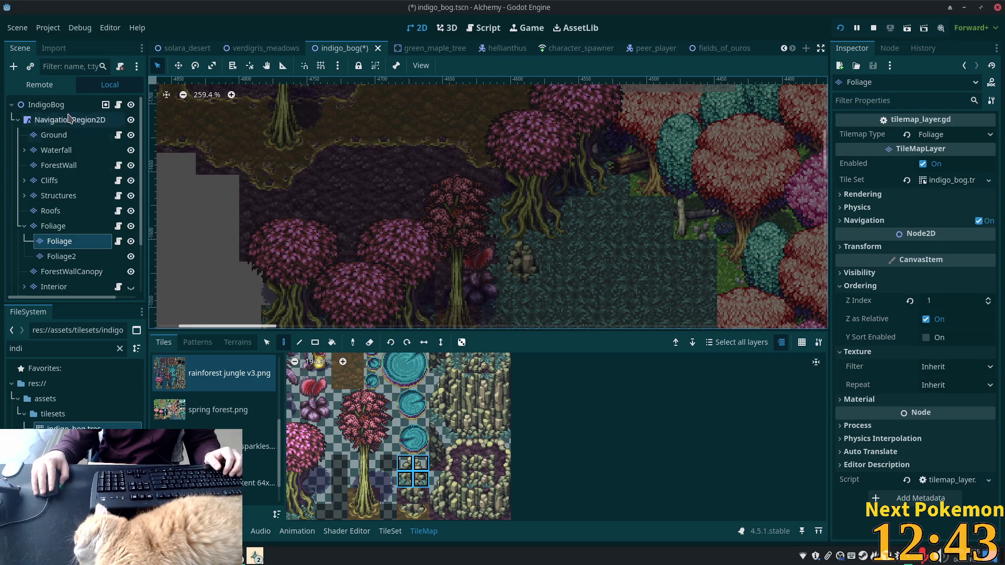
key(ctrl+s)
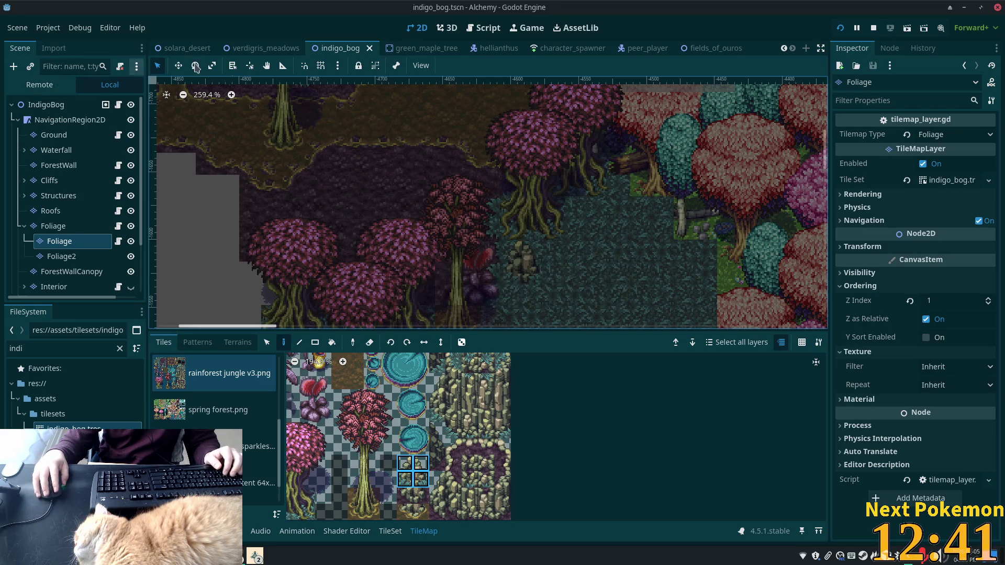
Step: Run the game and arrange the two game windows side by side
click(841, 28)
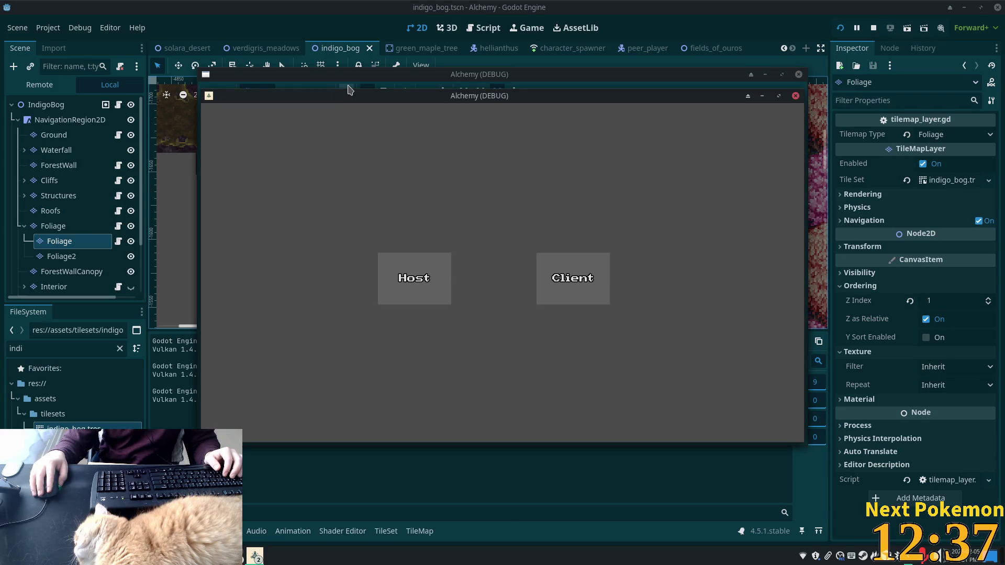
mouse_move(350, 95)
mouse_down()
mouse_move(269, 131)
mouse_move(160, 138)
mouse_up()
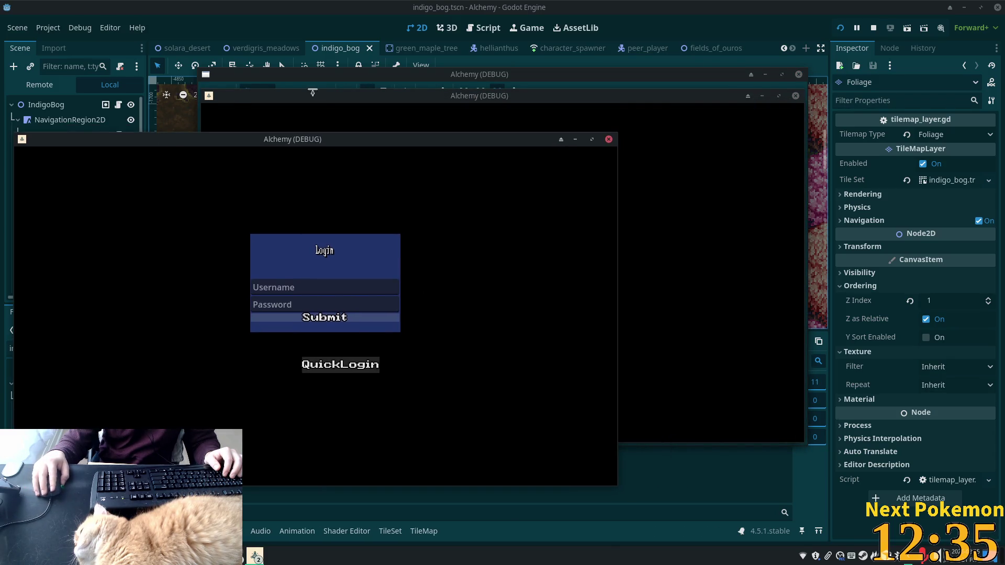
mouse_move(312, 92)
mouse_down()
mouse_move(511, 127)
mouse_move(498, 171)
mouse_move(519, 176)
mouse_up()
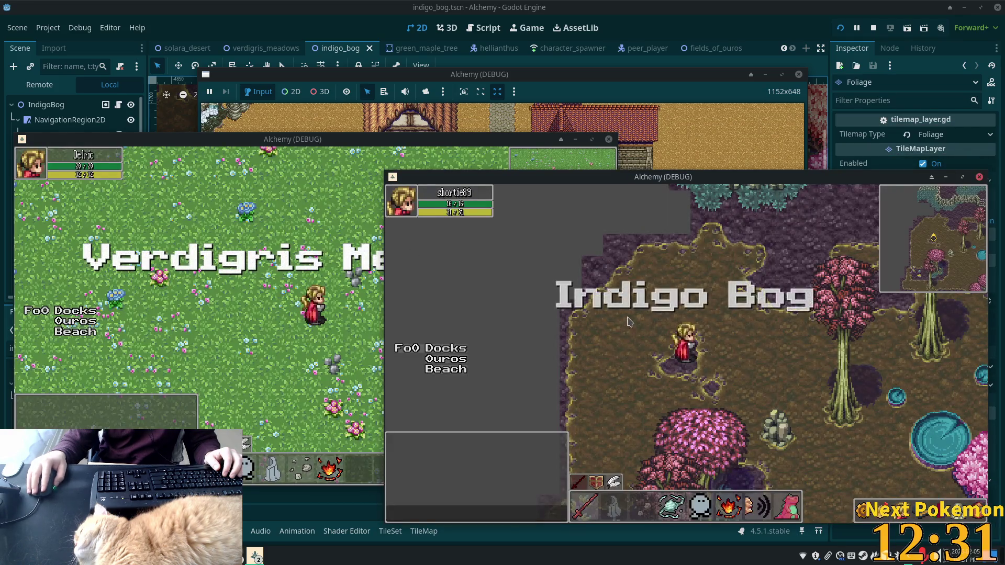
Step: Walk the player down through the bog, then left and up to the cliffs and teal grass
key(Down)
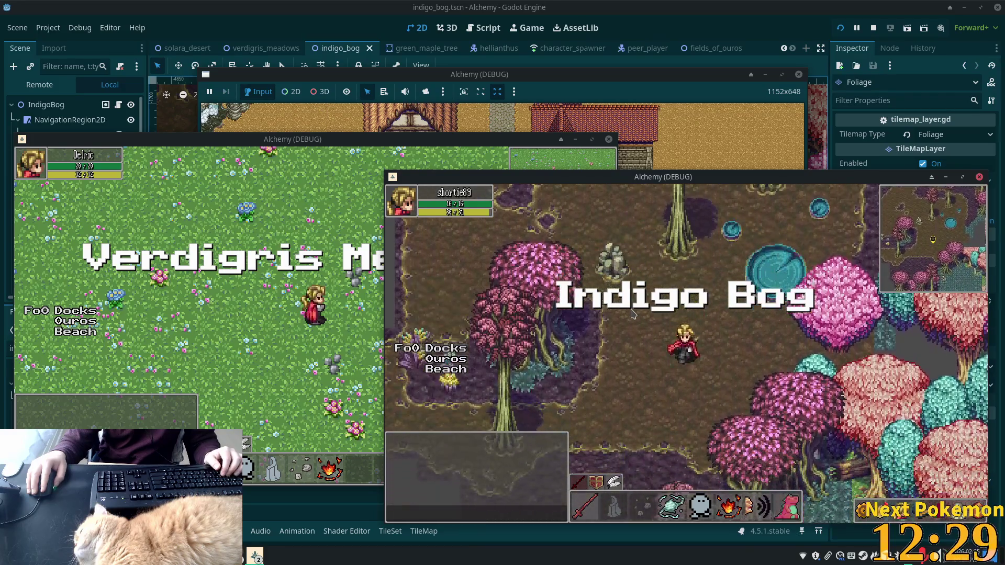
key(Down)
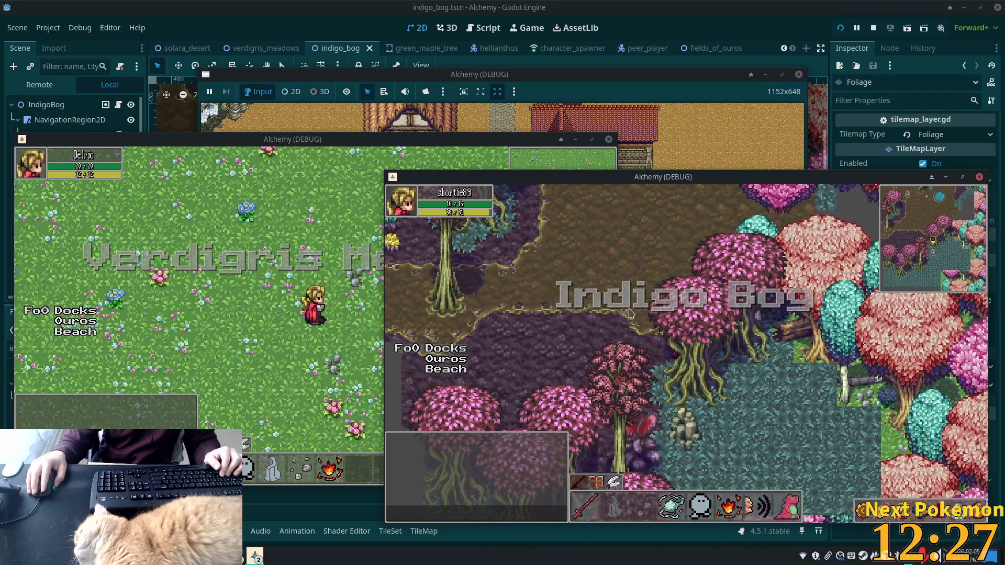
key(Down)
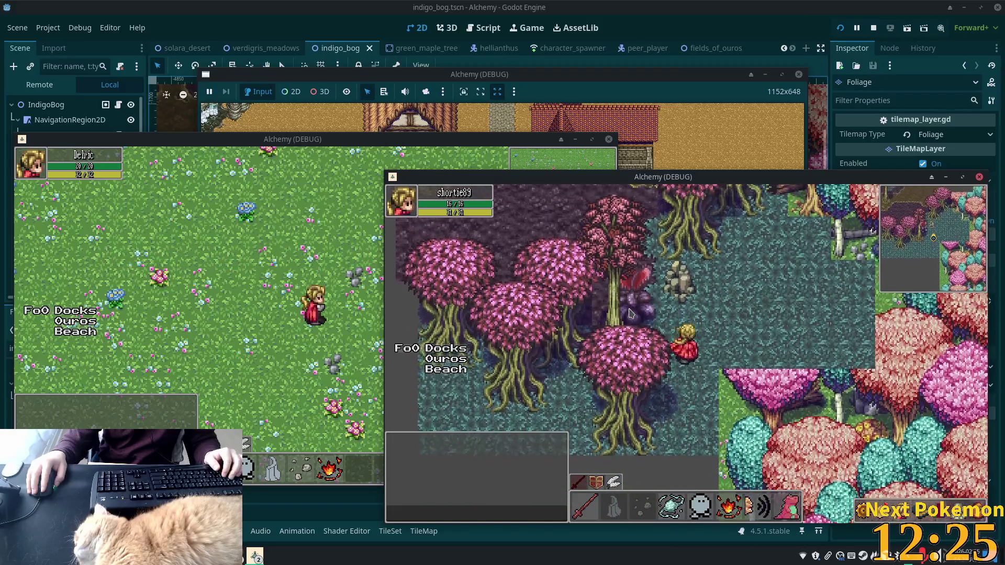
key(Up)
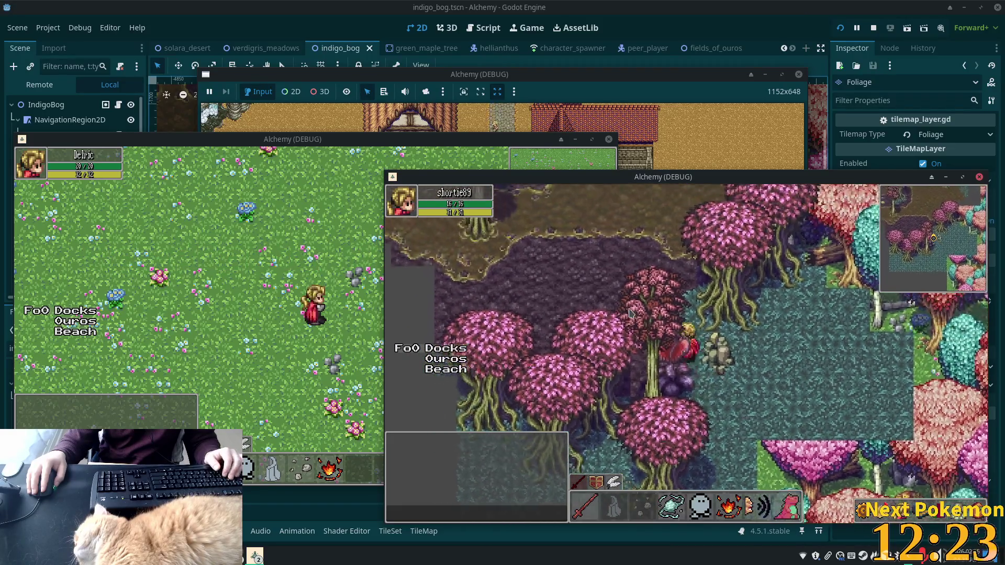
key(Left)
key(Down)
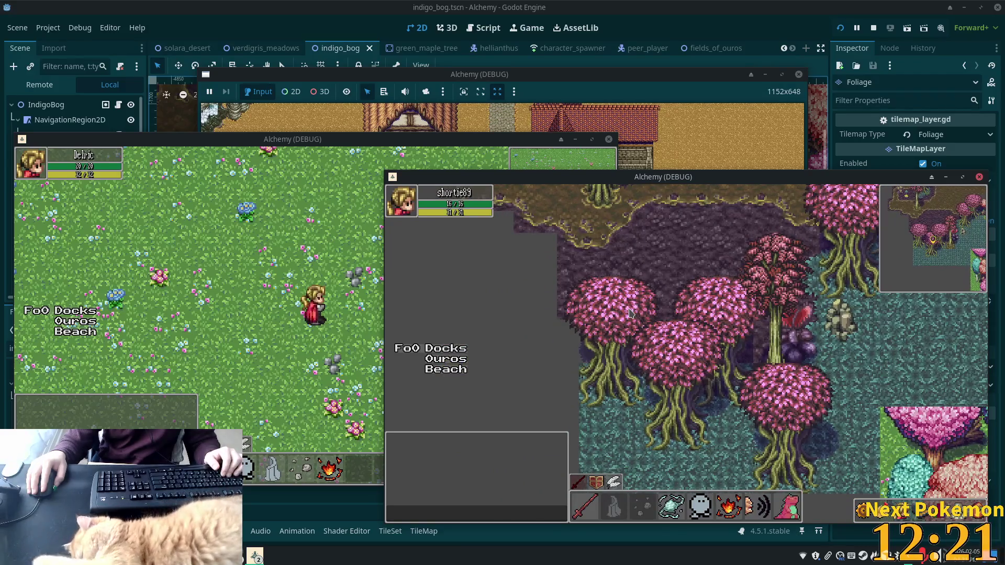
key(Left)
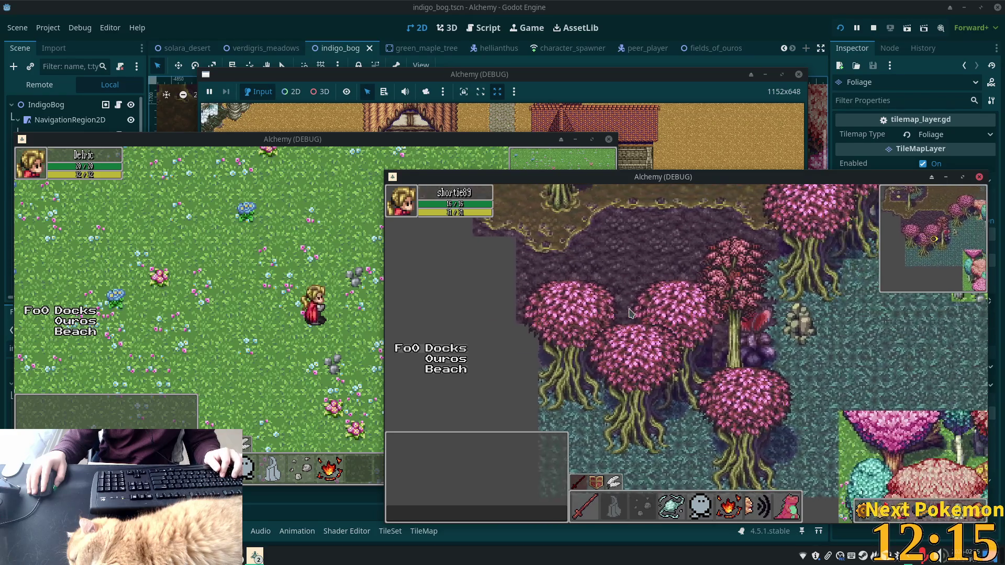
key(Up)
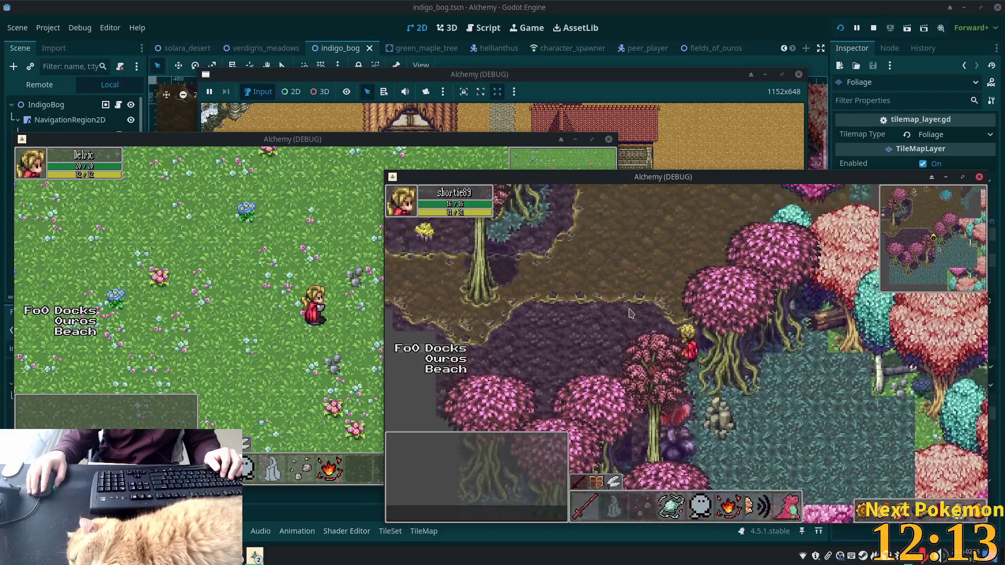
key(Up)
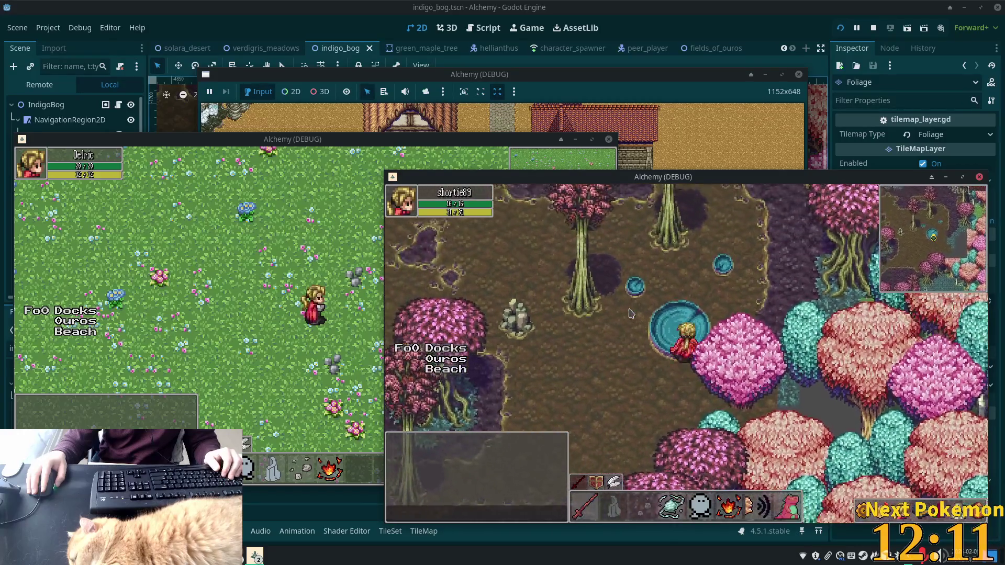
key(Up)
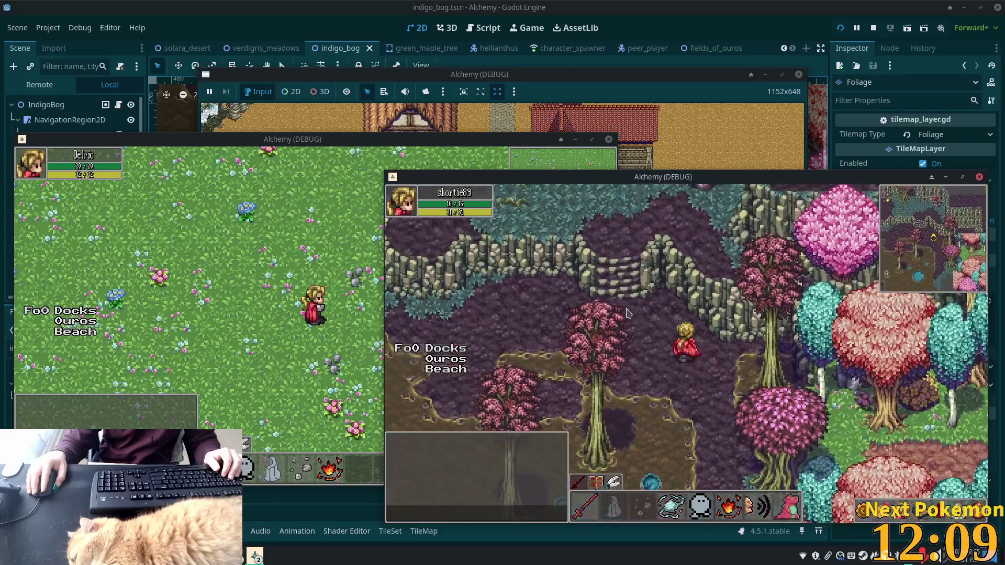
key(Left)
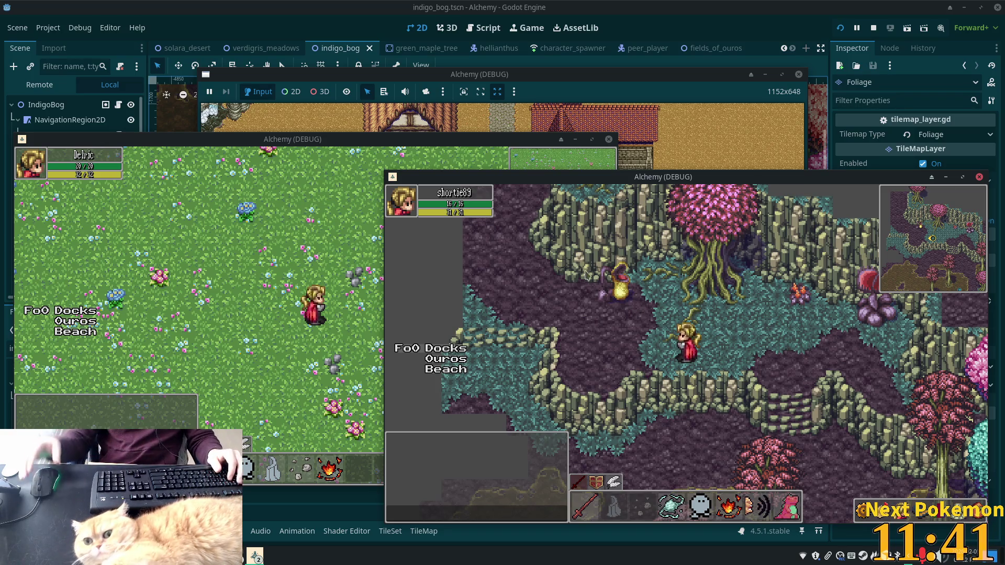
Step: Walk the player down the stairs into the pink trees, then stop the game with F8
key(Right)
key(Down)
key(Down)
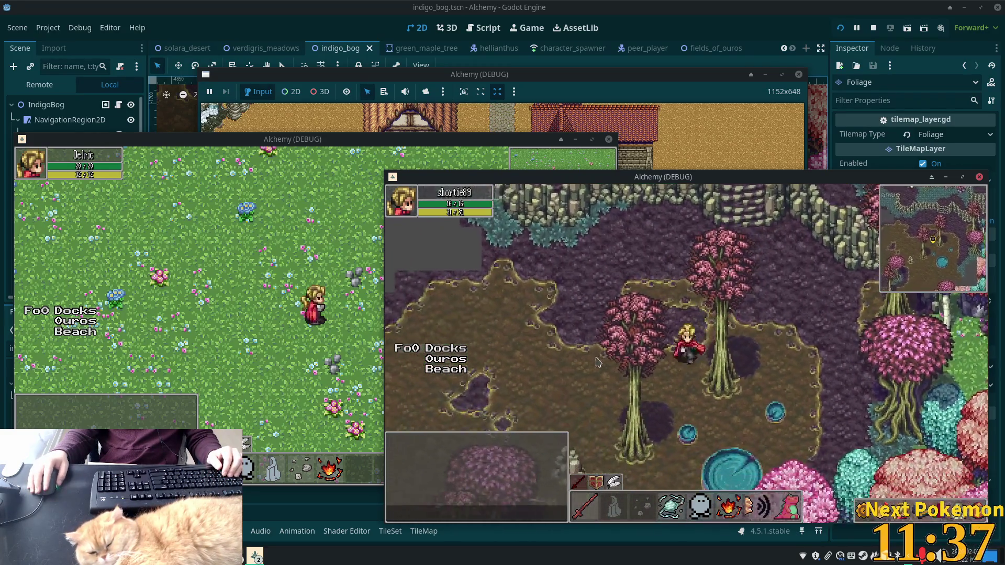
key(Left)
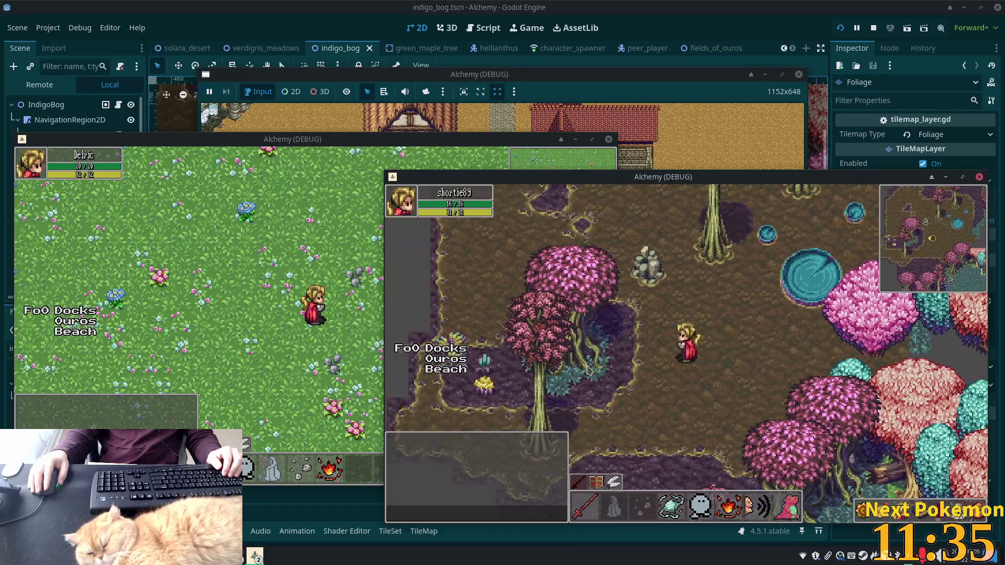
key(Down)
key(Up)
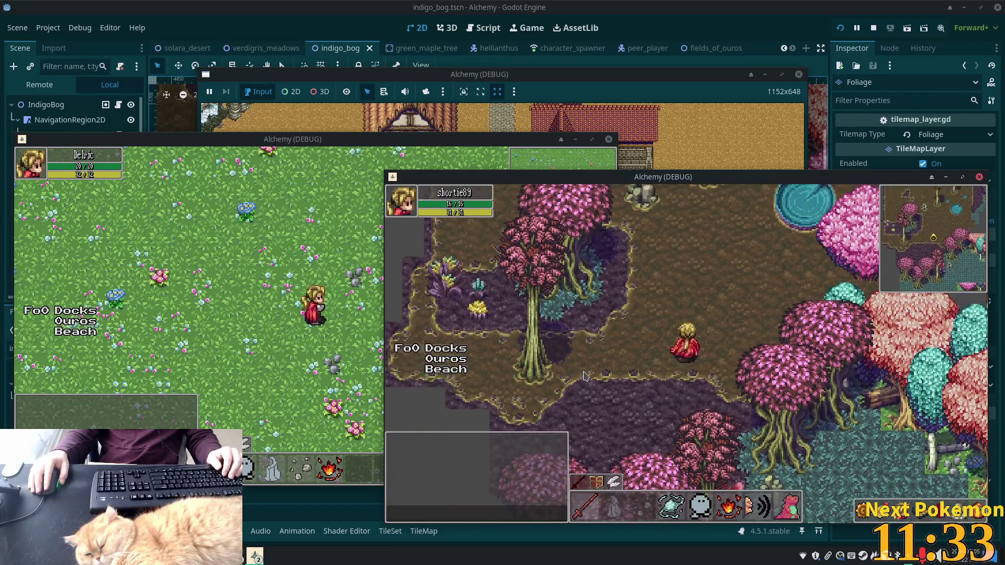
key(Down)
key(Left)
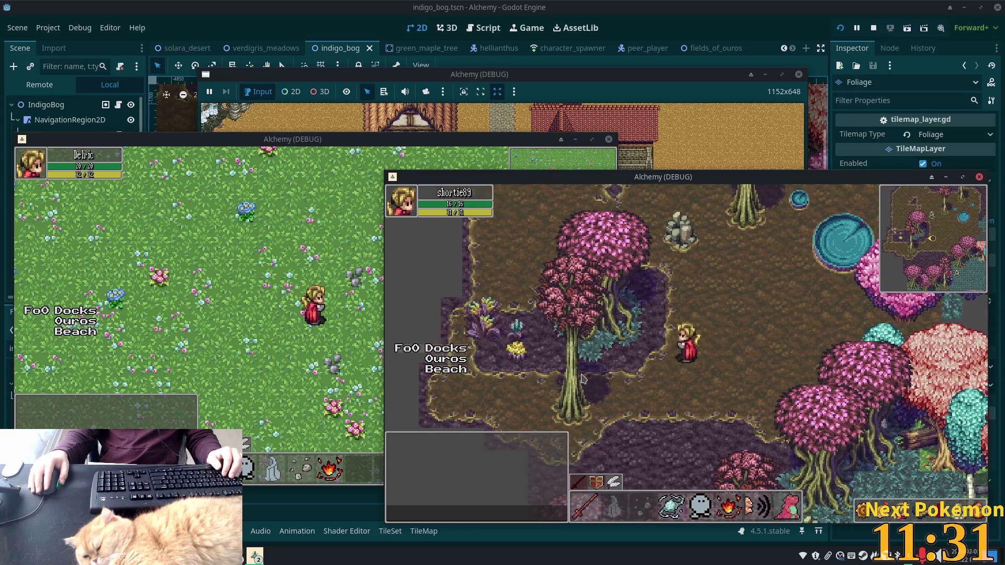
key(Down)
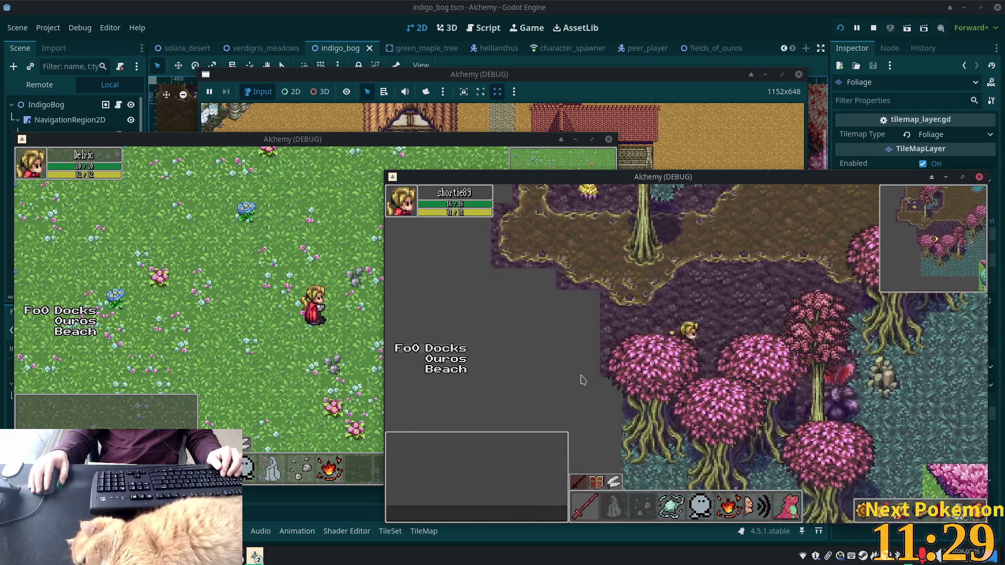
key(Right)
key(F8)
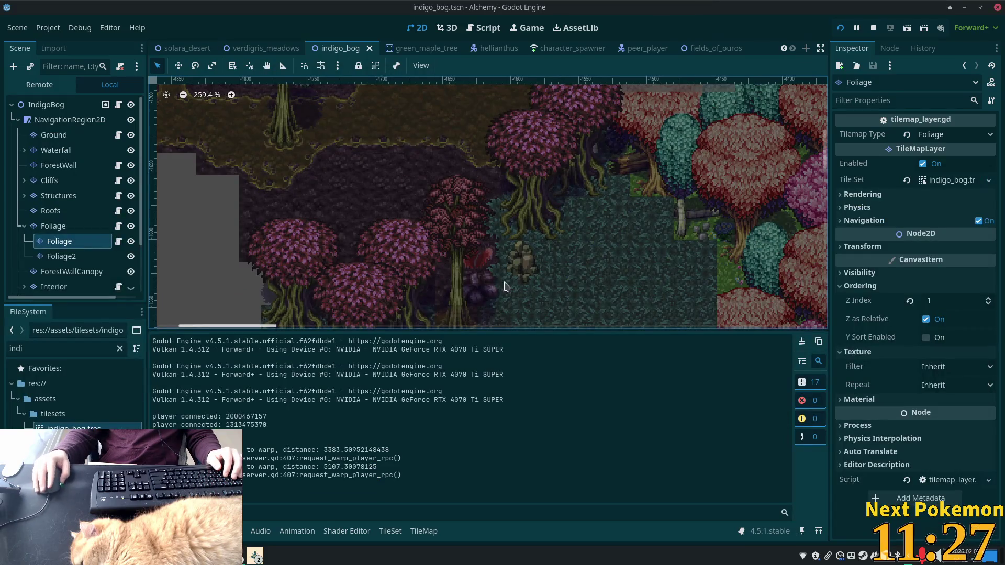
Step: Select the Ground layer and show its TileSet editor with the rainforest jungle v3.png atlas
click(54, 135)
scroll(421, 476, up, 3)
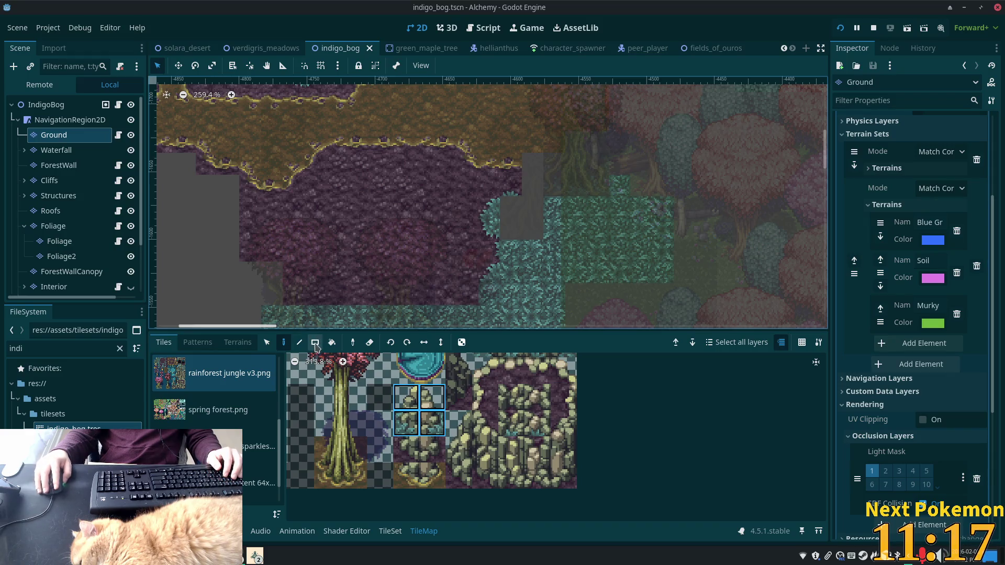
click(390, 531)
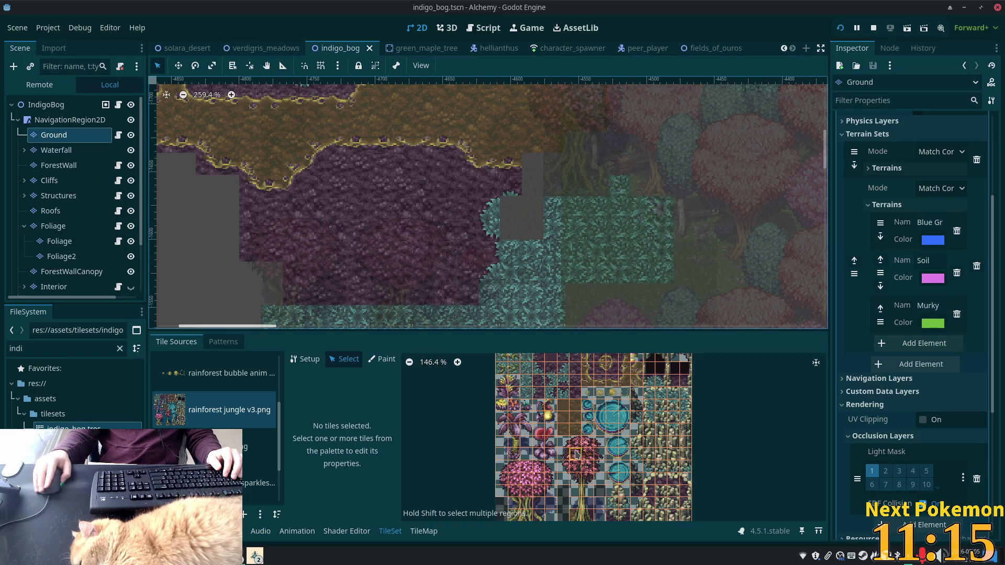
Step: Select a 2x2 block of cliff tiles in the rainforest jungle v3 atlas
scroll(486, 397, up, 5)
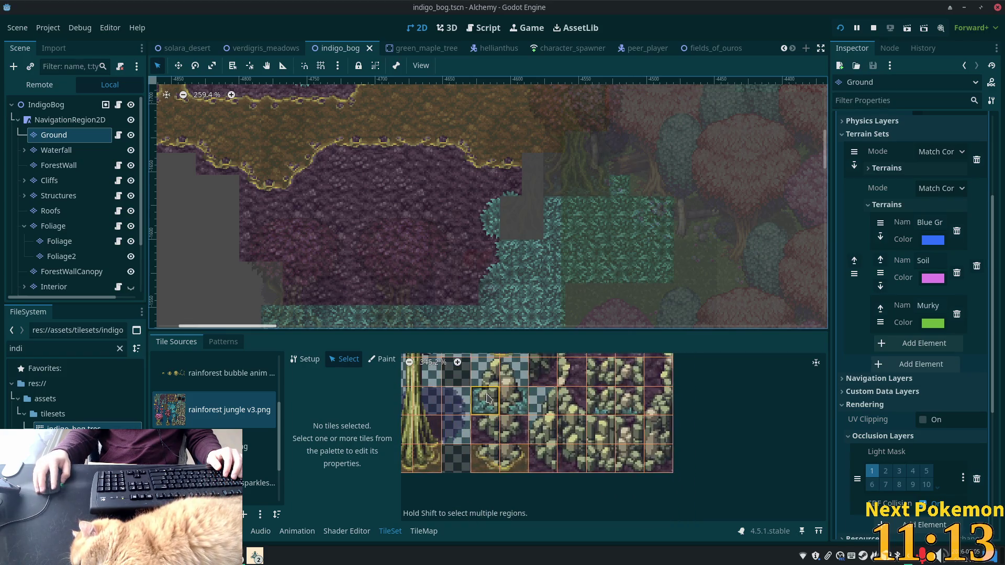
click(510, 404)
mouse_move(510, 404)
mouse_down()
mouse_move(539, 408)
mouse_move(539, 430)
mouse_move(515, 437)
mouse_move(529, 461)
mouse_up()
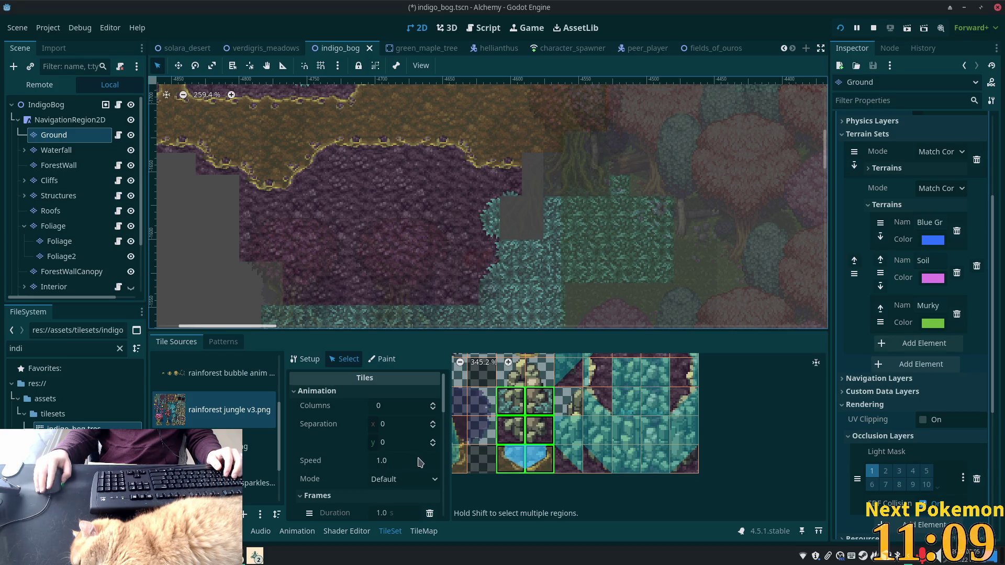
scroll(414, 460, down, 5)
scroll(390, 470, down, 5)
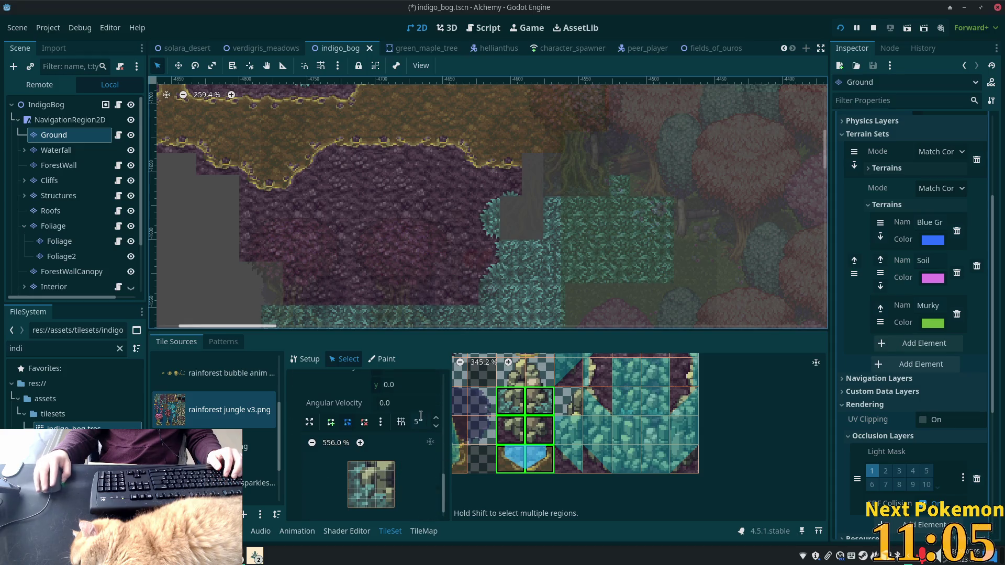
click(332, 422)
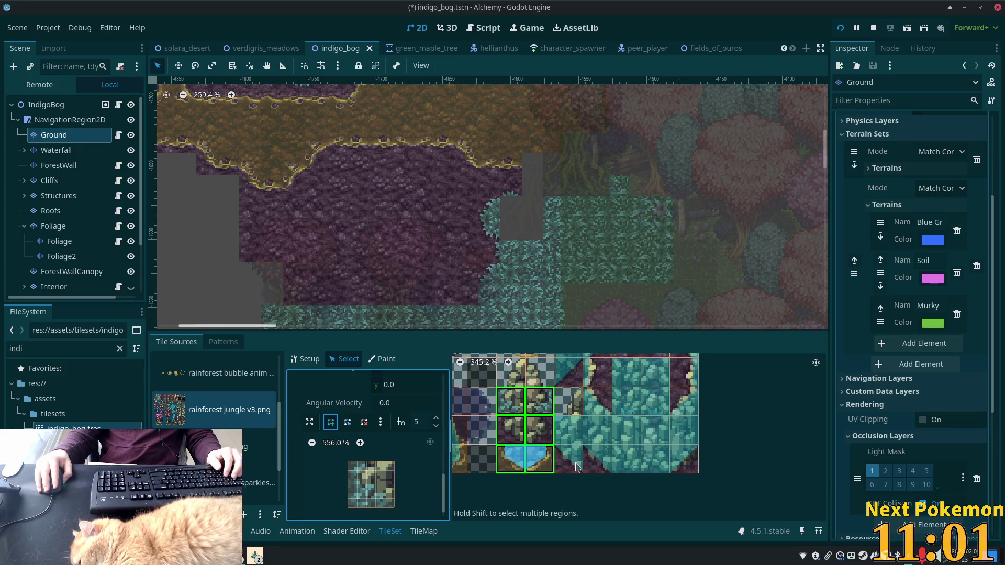
click(542, 433)
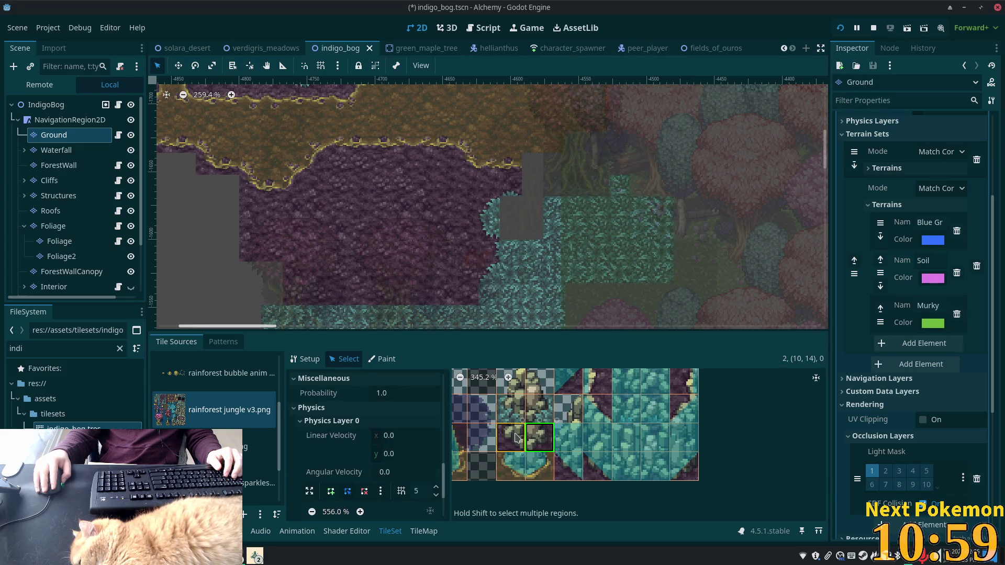
mouse_move(515, 437)
mouse_down()
mouse_move(513, 406)
mouse_move(544, 401)
mouse_up()
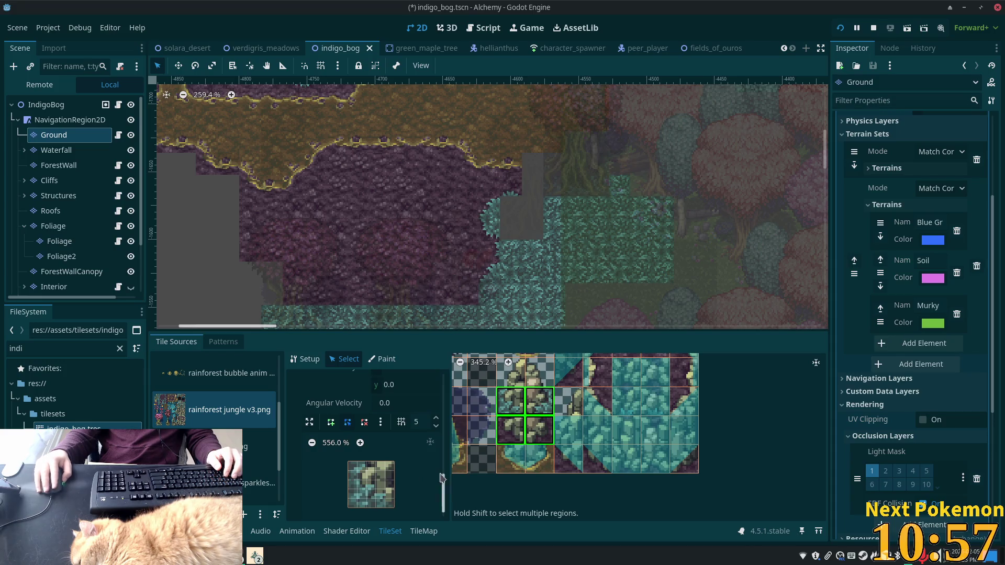
Step: Draw and close a three-point occlusion polygon over the tiles, nudging its bottom-right point up
click(331, 422)
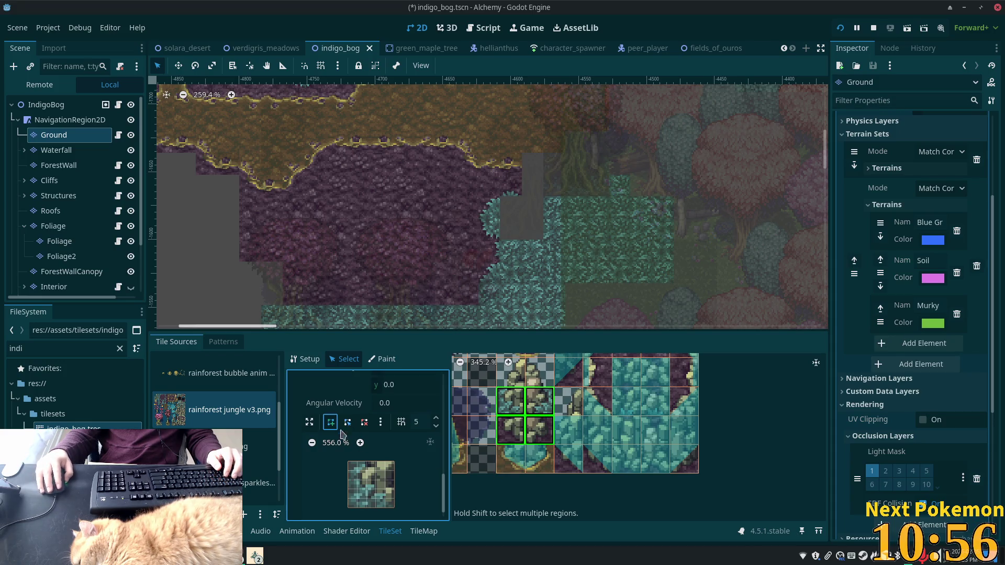
click(358, 465)
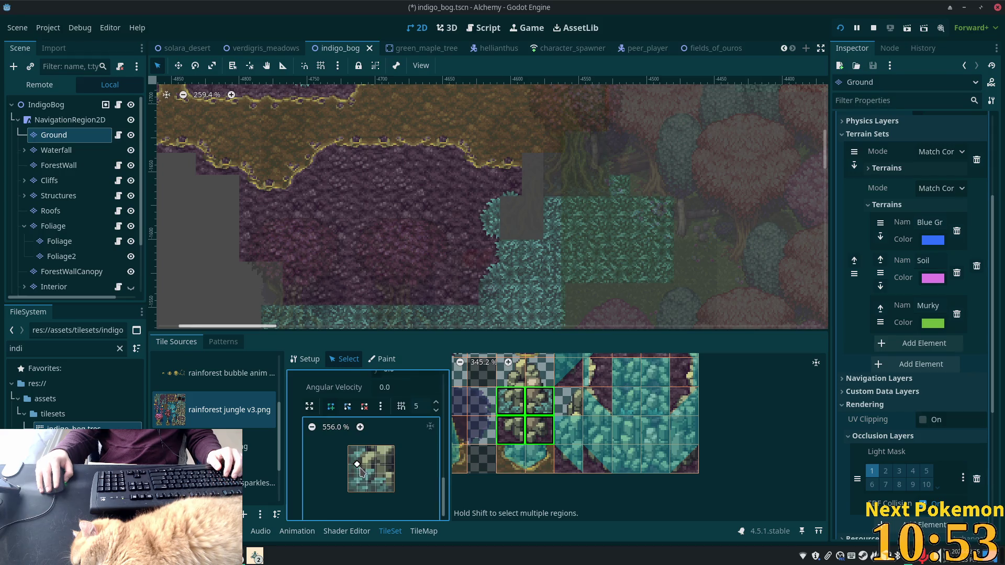
click(330, 406)
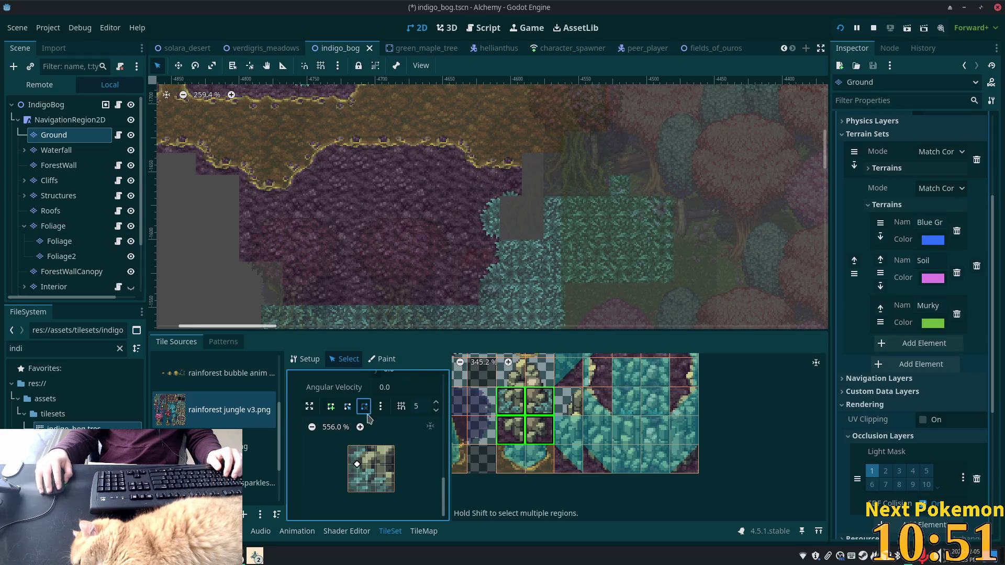
click(358, 447)
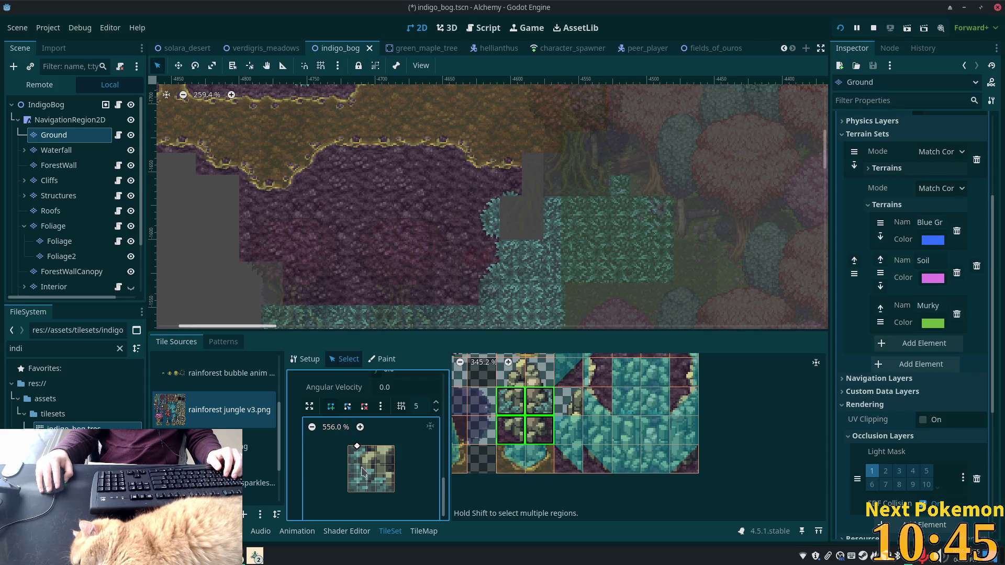
click(357, 464)
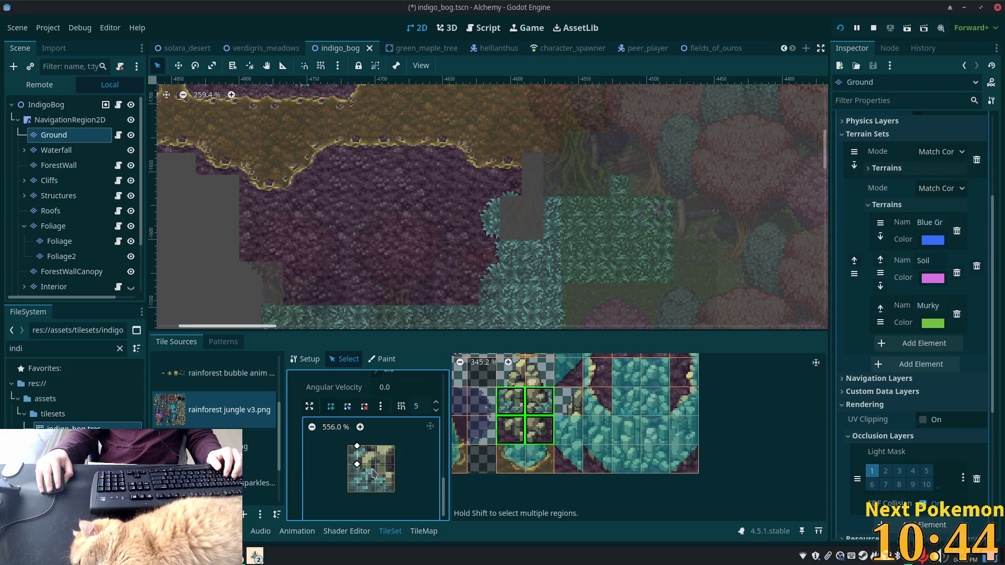
click(394, 493)
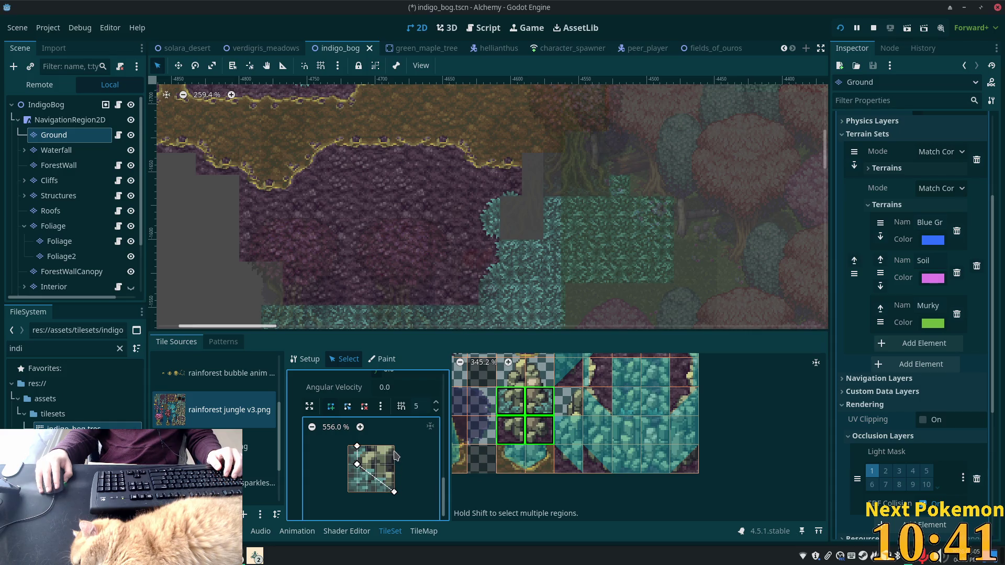
click(357, 447)
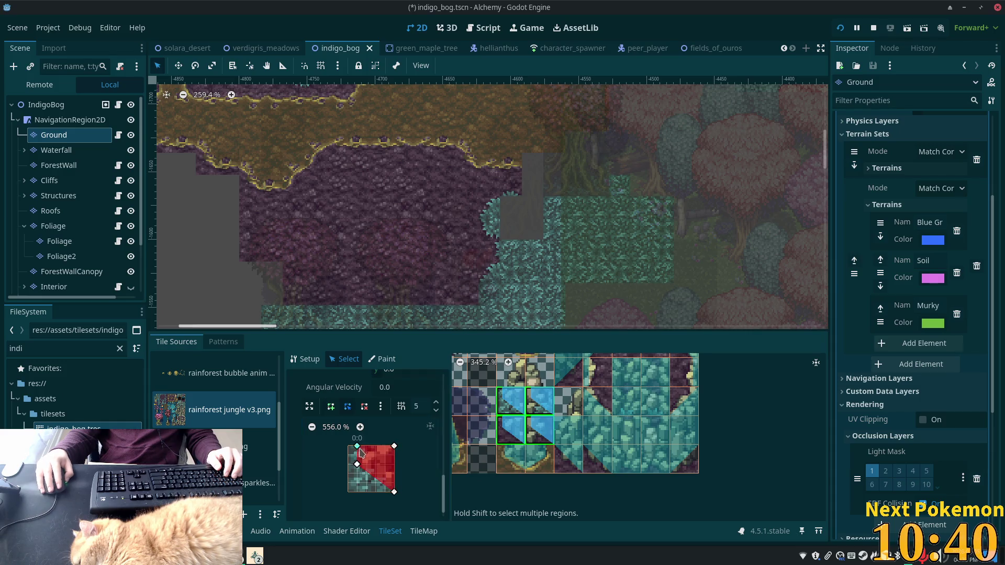
click(395, 493)
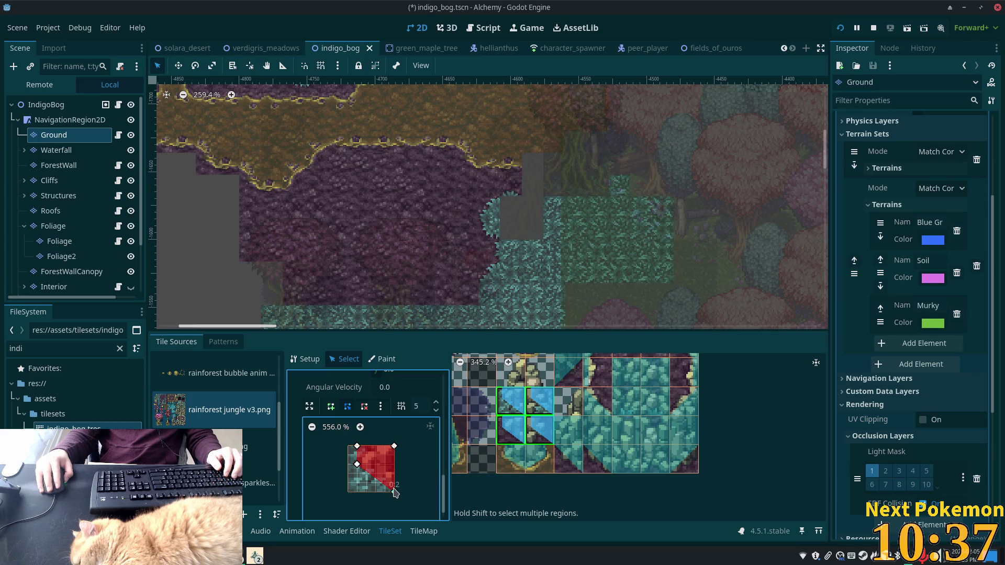
drag(395, 487, 395, 484)
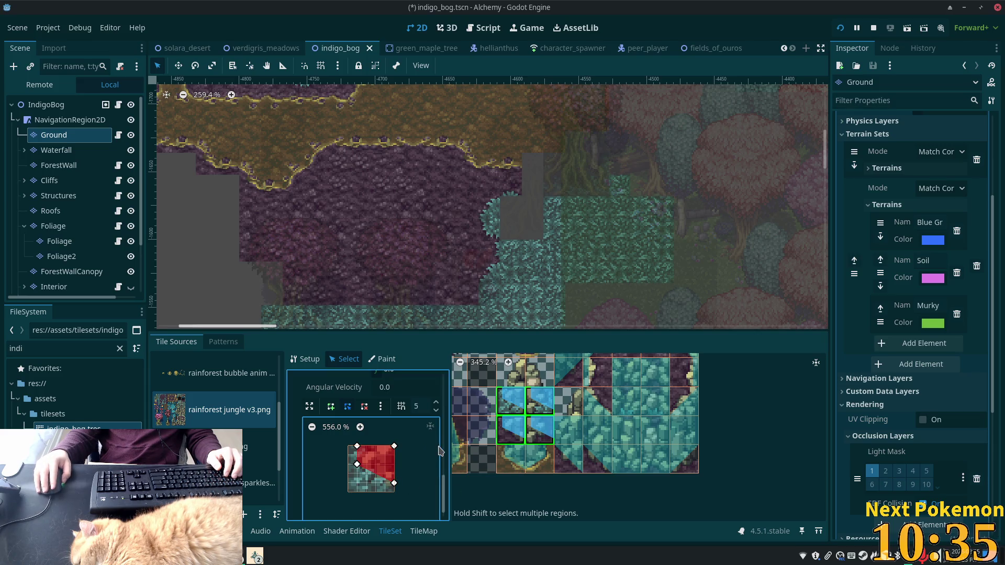
Step: Select two stacked tiles, draw a polygon covering them, and save the scene
click(542, 407)
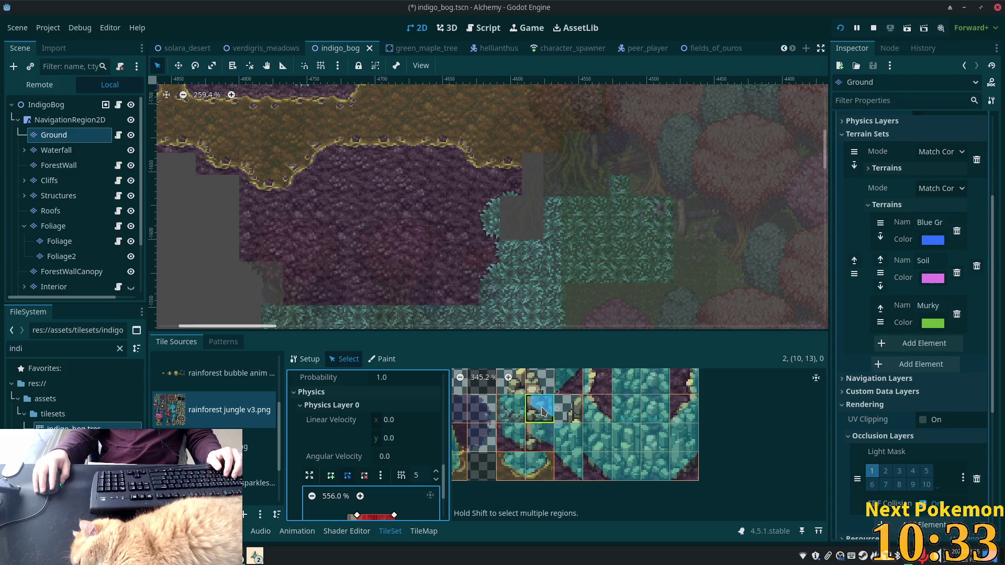
shift+click(542, 442)
scroll(372, 460, down, 3)
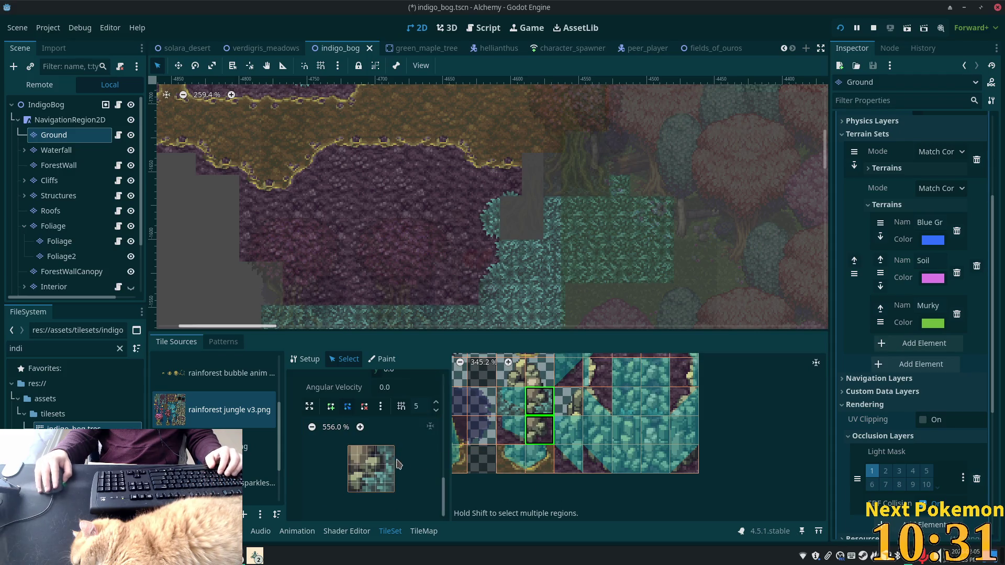
click(331, 407)
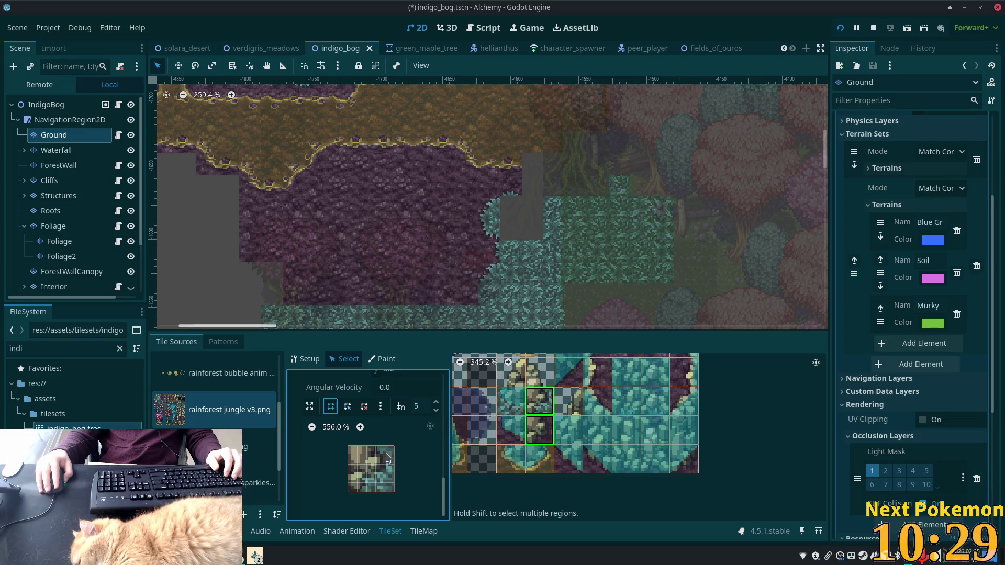
click(386, 446)
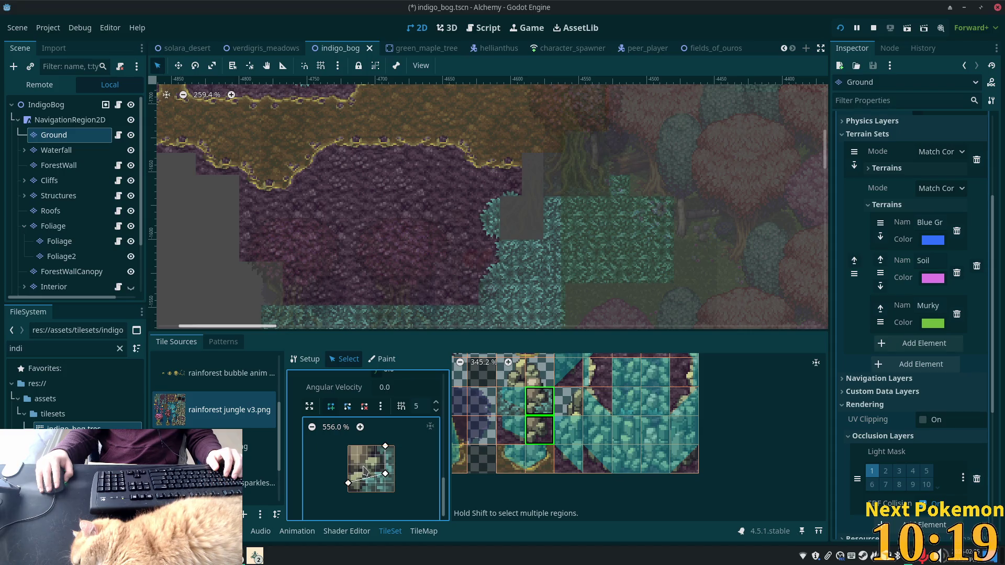
click(348, 446)
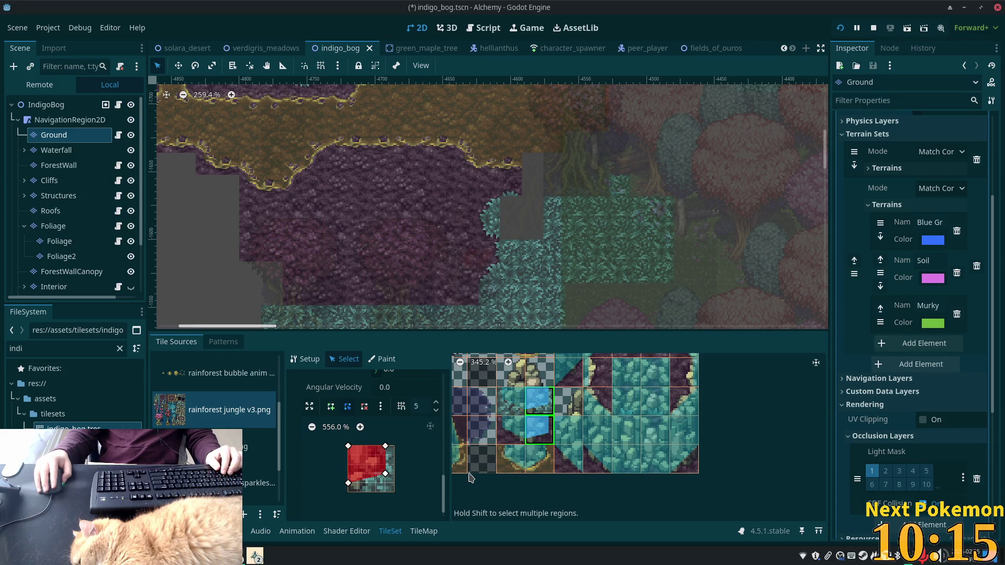
key(ctrl+s)
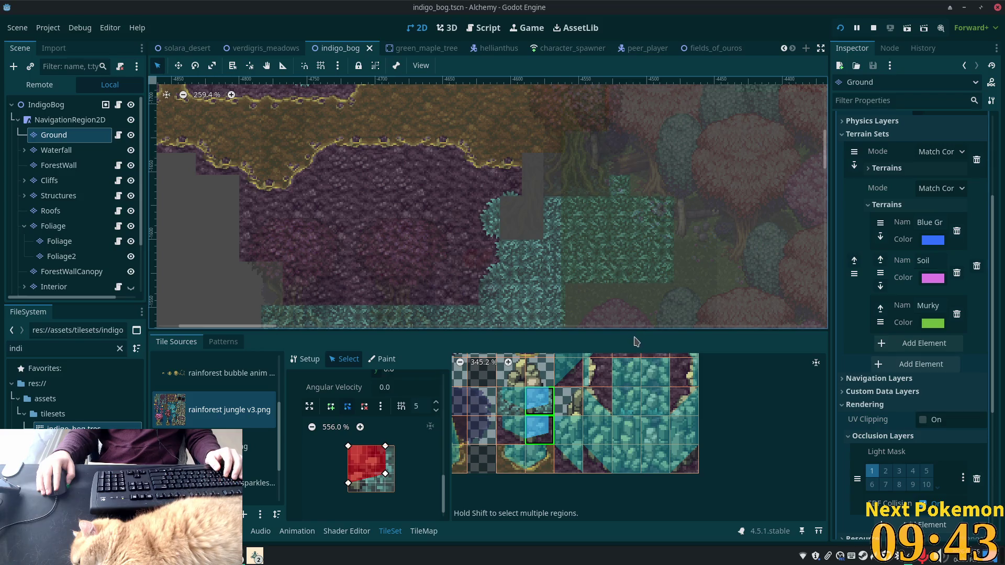
Step: Save the indigo_bog scene again with Ctrl+S
key(ctrl+s)
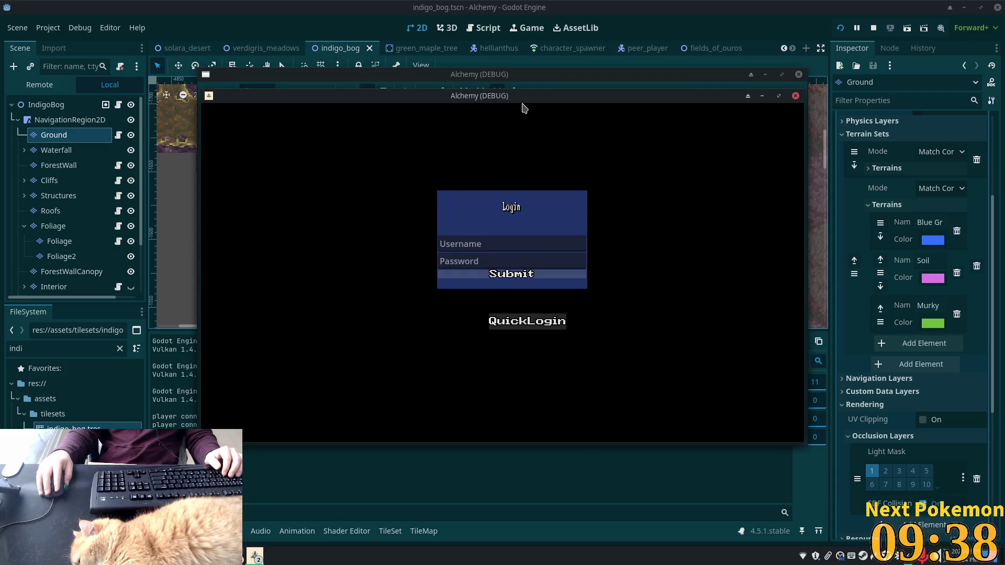
Step: Arrange the two debug windows, log one client into Indigo Bog and one into Verdigris Meadows, then stop
mouse_move(524, 108)
mouse_down()
mouse_move(393, 128)
mouse_move(314, 118)
mouse_move(605, 121)
mouse_move(613, 191)
mouse_move(632, 186)
mouse_up()
click(374, 143)
click(375, 341)
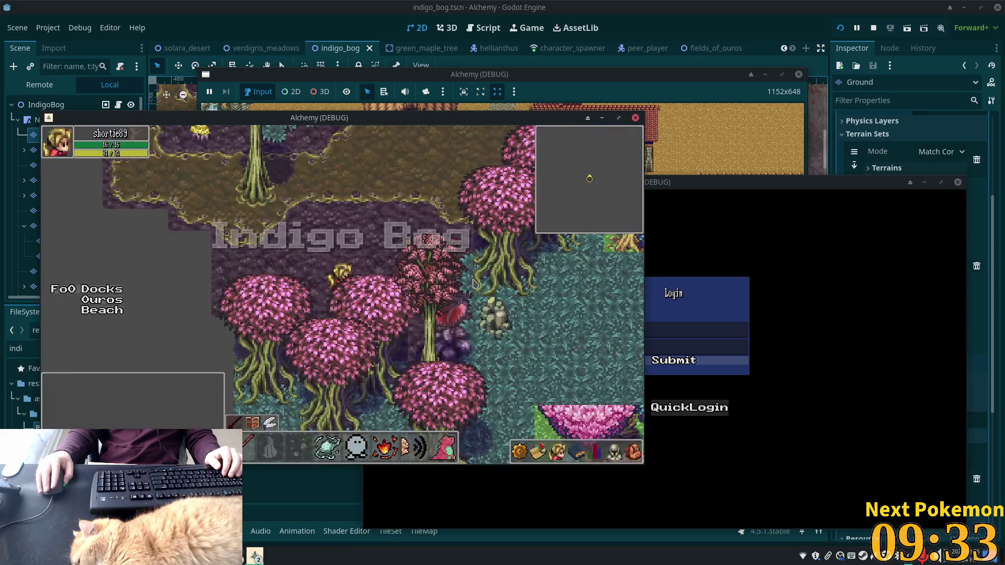
click(468, 285)
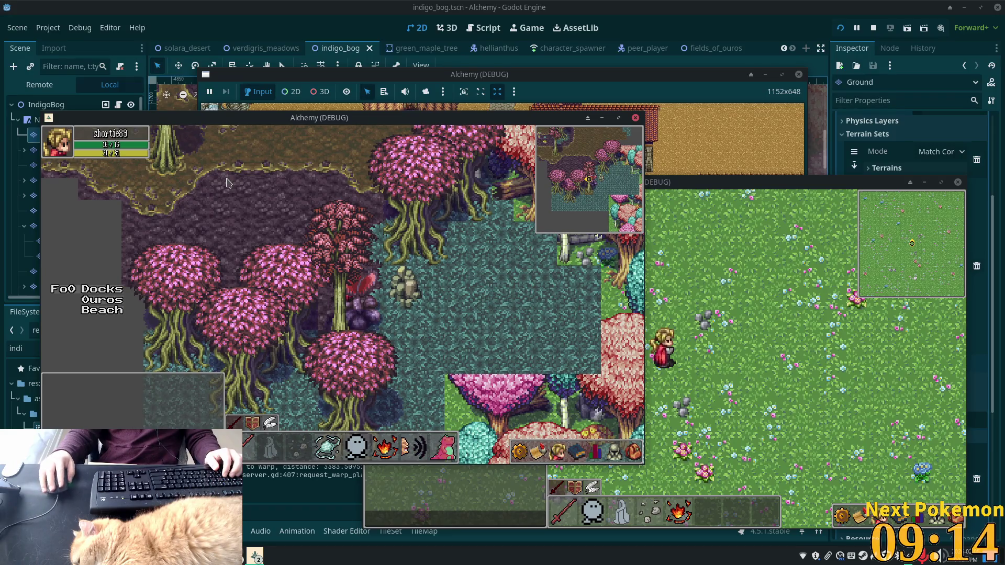
key(F8)
scroll(62, 254, down, 3)
Step: Select the Boundary tile layer and make it visible
click(62, 254)
scroll(494, 257, up, 1)
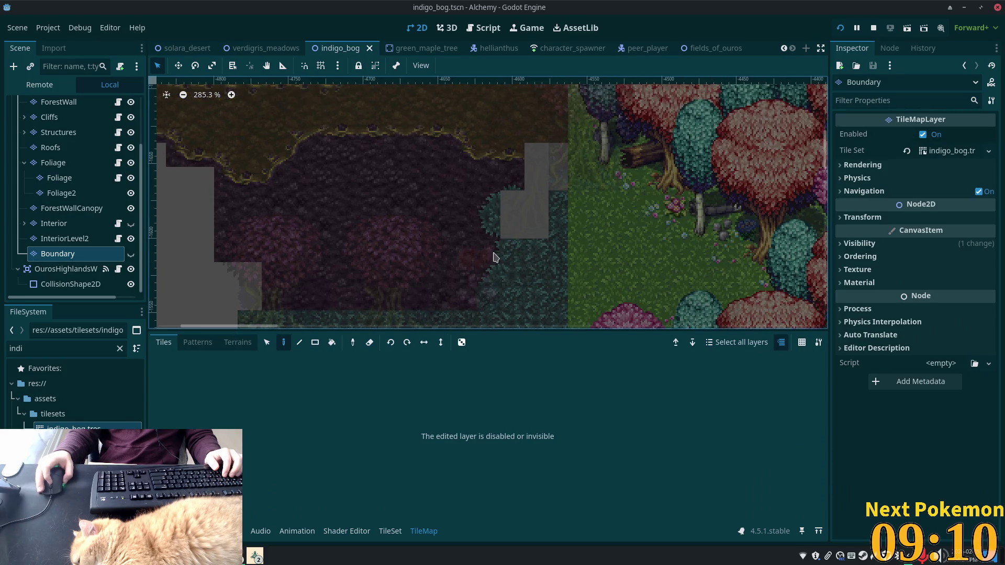
scroll(544, 259, up, 1)
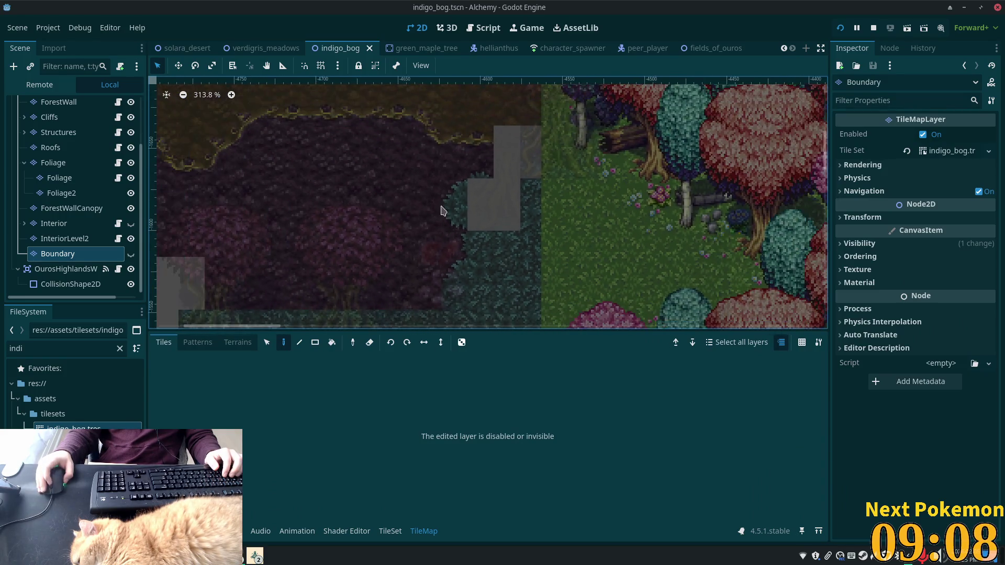
click(61, 193)
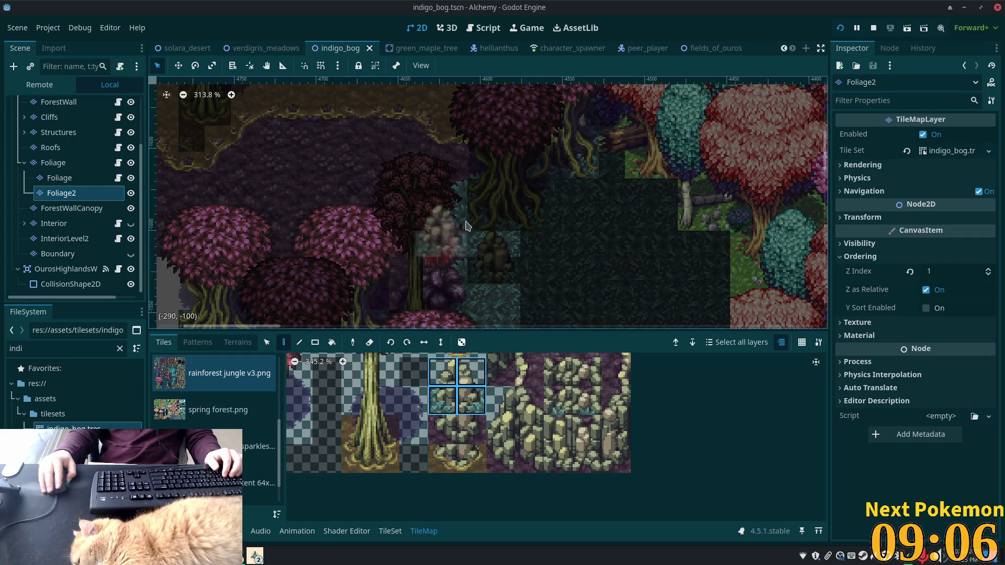
click(59, 254)
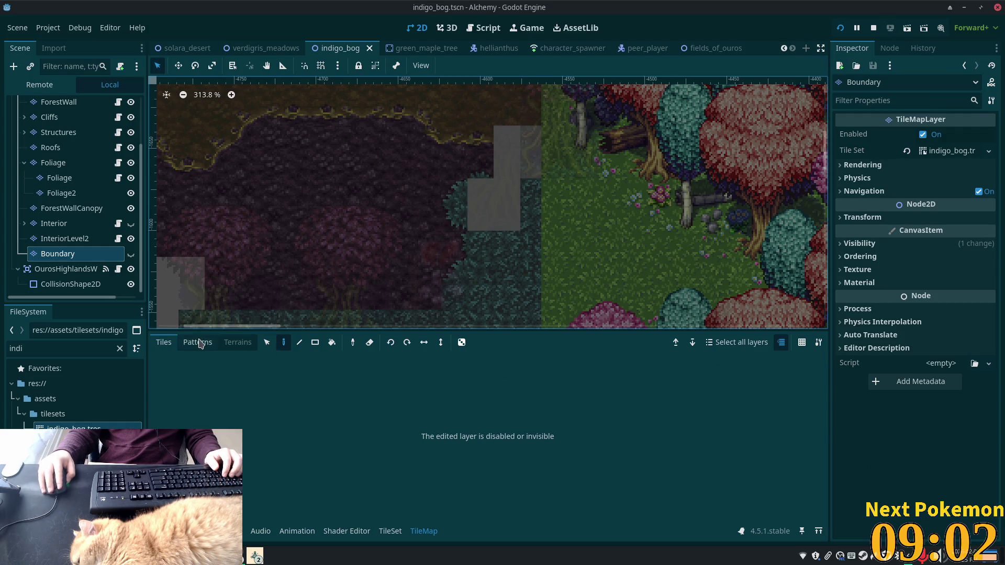
click(419, 532)
click(418, 531)
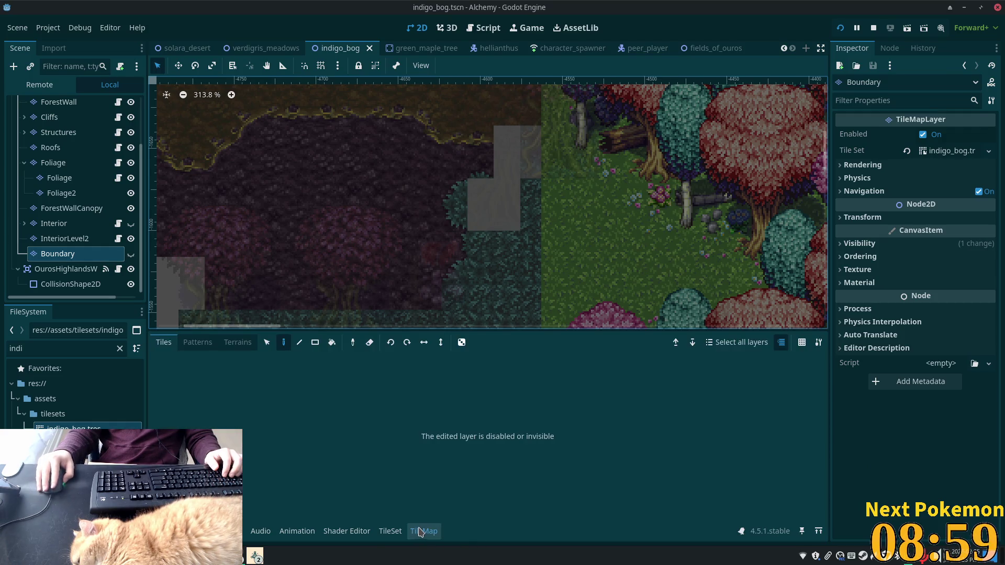
click(130, 254)
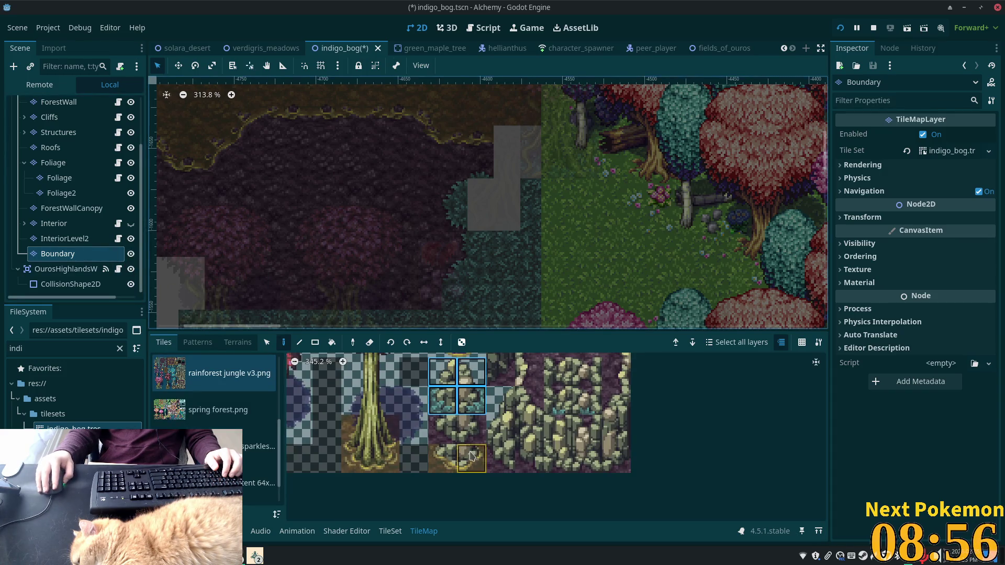
scroll(215, 413, up, 4)
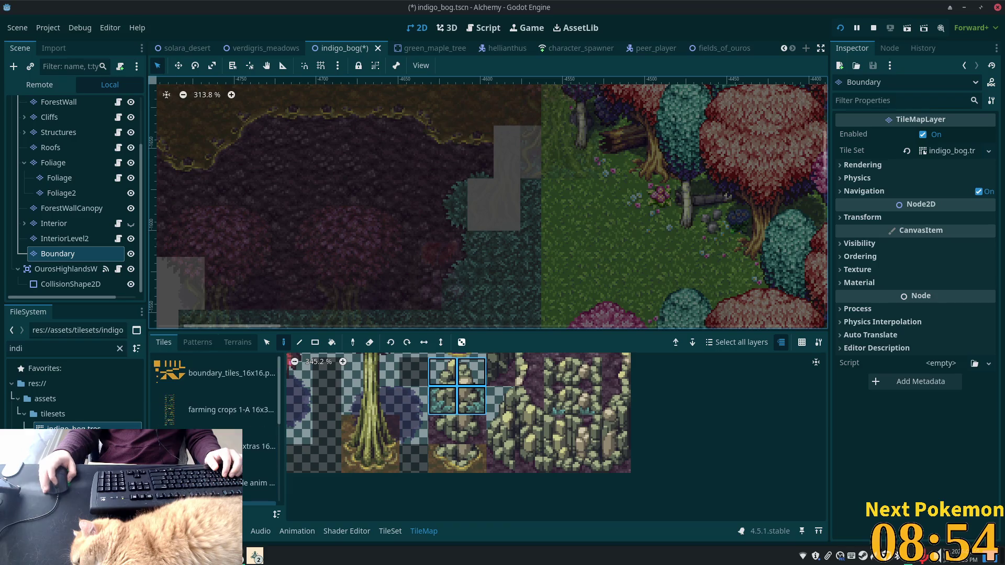
scroll(215, 414, up, 1)
Step: Paint one solid orange tile from the boundary_tiles source at the bog's edge
click(188, 374)
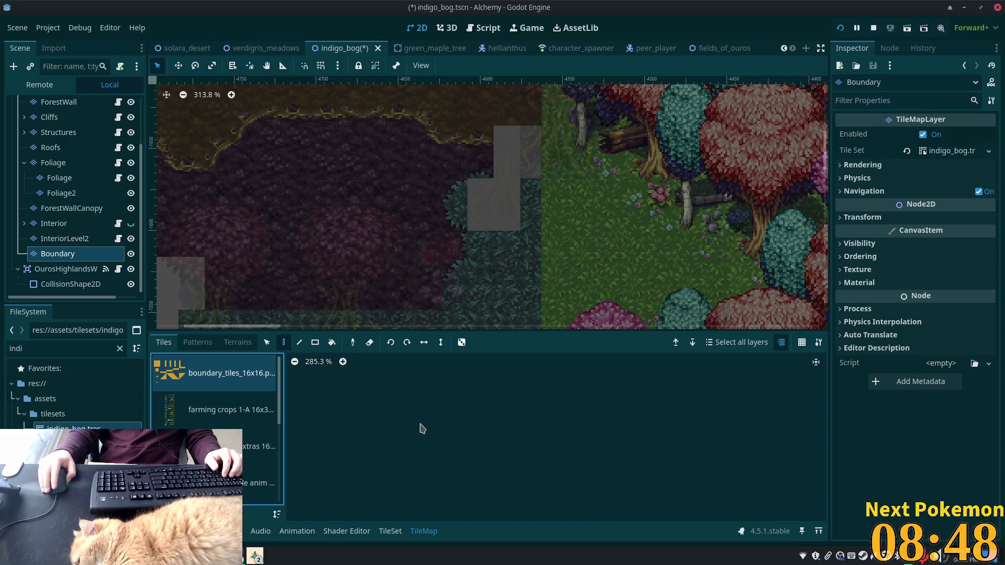
scroll(422, 428, down, 5)
scroll(385, 405, up, 6)
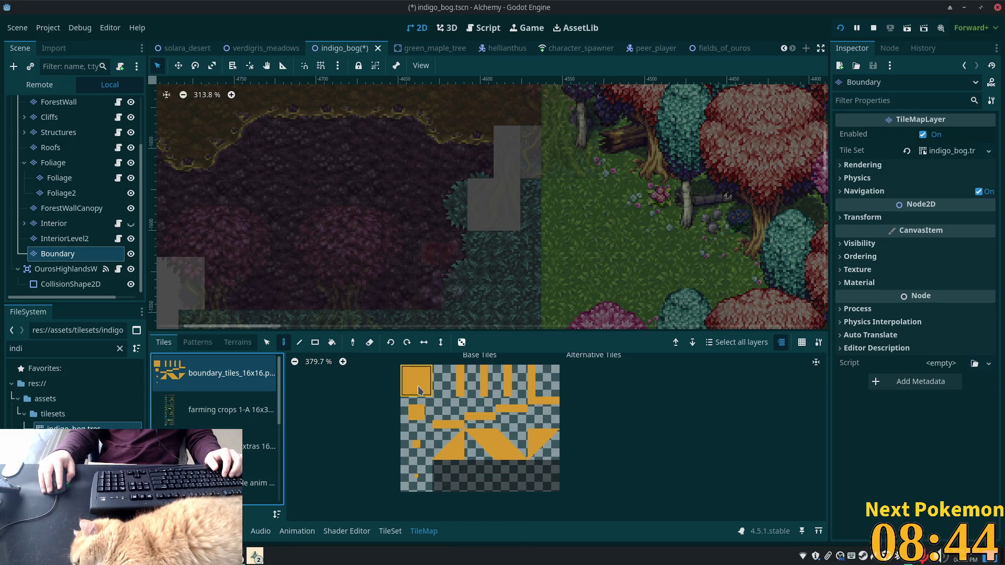
click(419, 391)
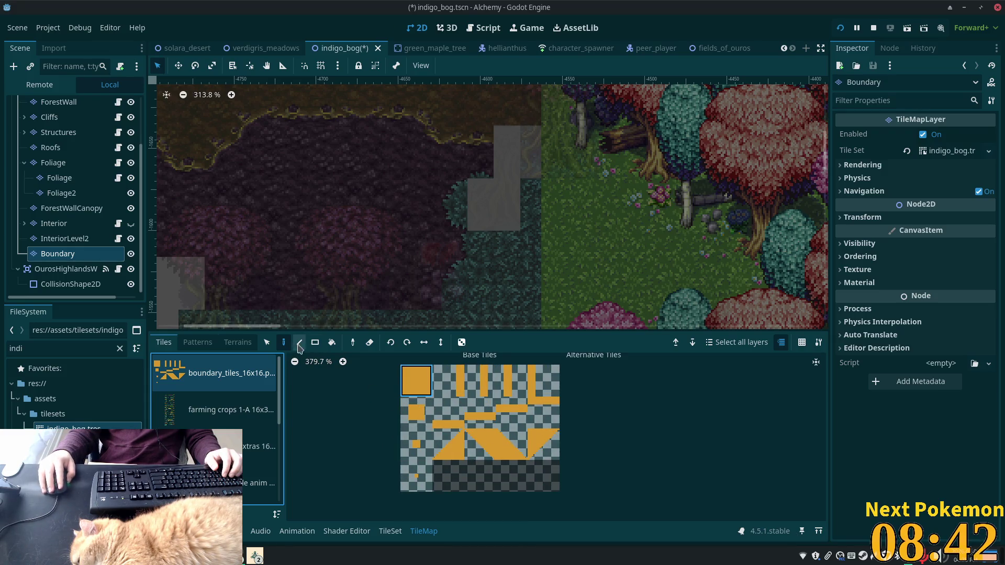
click(479, 244)
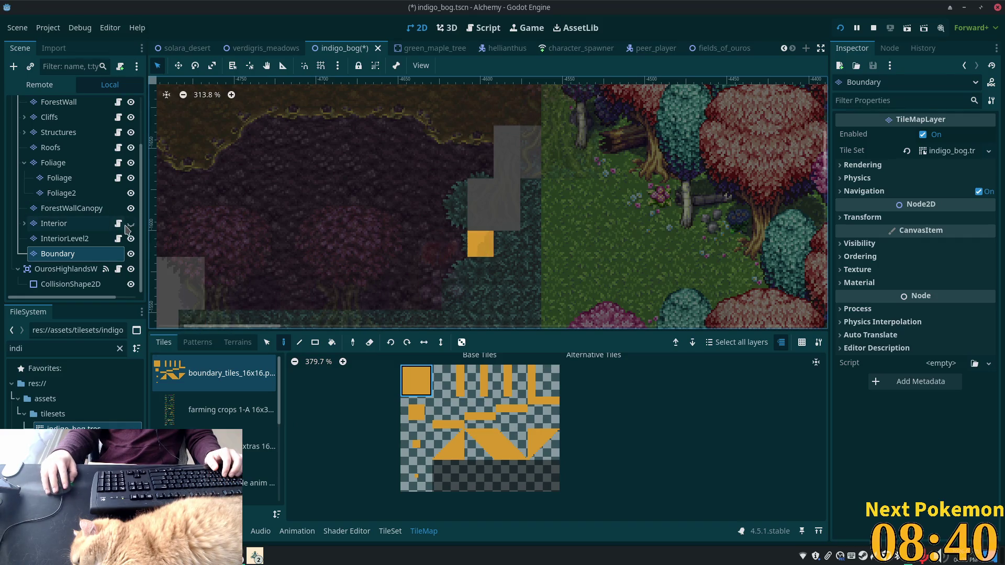
Step: Hide the Boundary layer again and save the scene
click(57, 104)
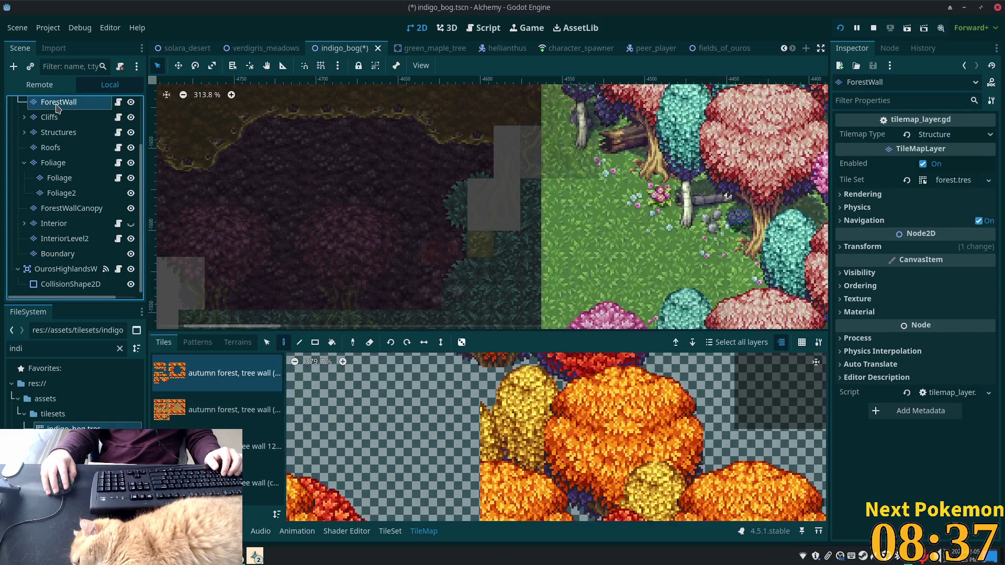
click(131, 254)
key(ctrl+s)
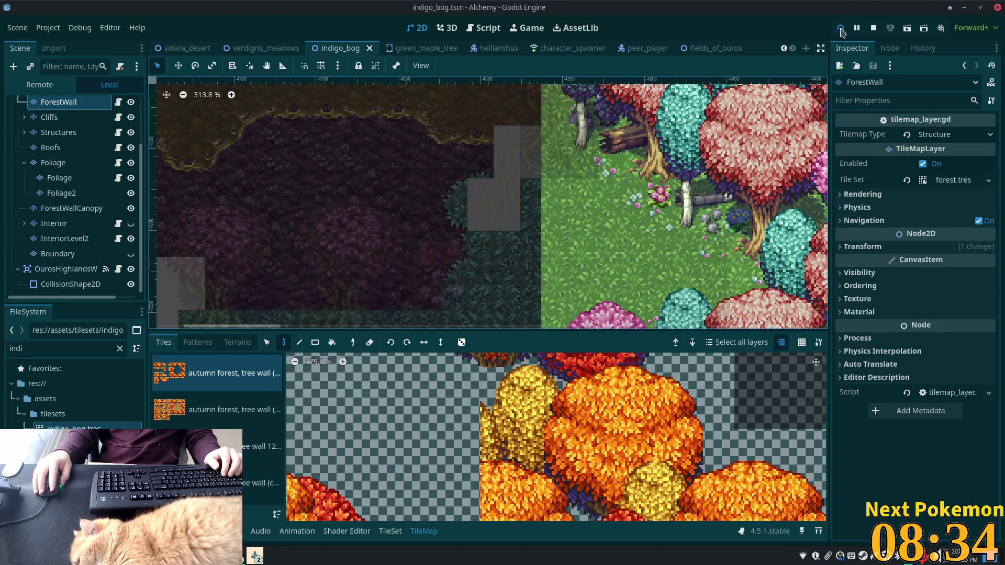
Step: Launch the game and arrange the two debug windows with Indigo Bog in front
click(841, 28)
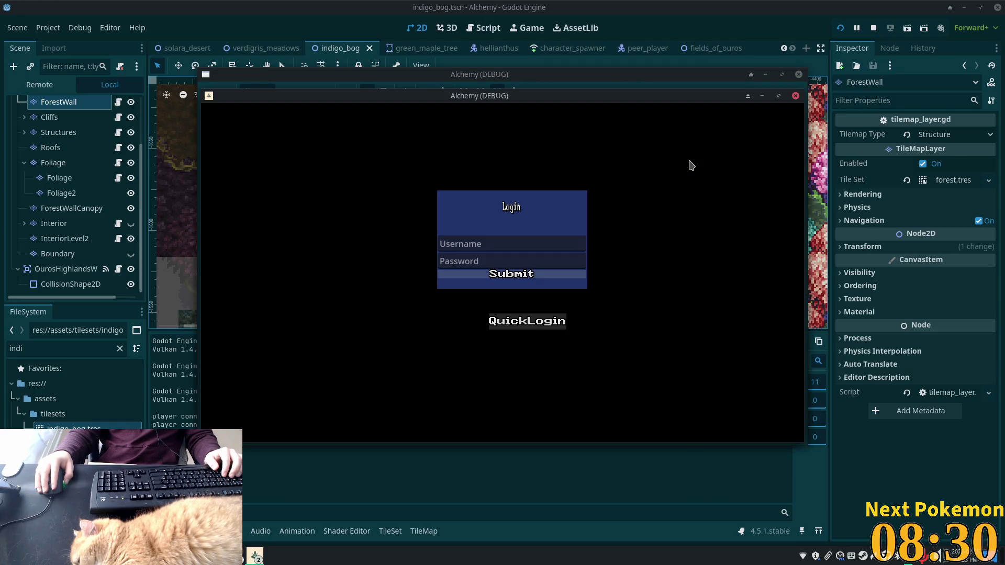
mouse_move(460, 97)
mouse_down()
mouse_move(251, 134)
mouse_move(276, 152)
mouse_up()
drag(381, 97, 528, 103)
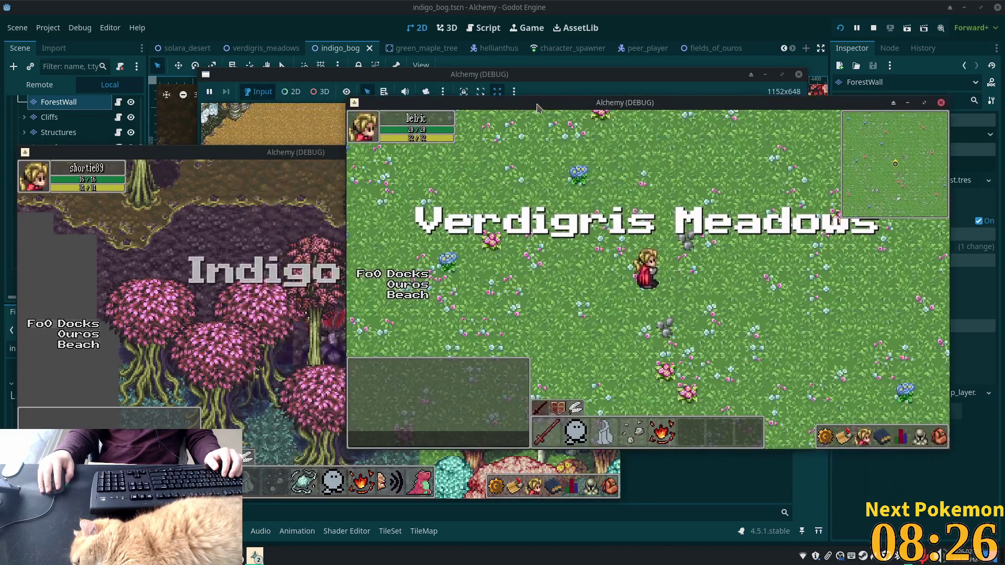
click(281, 202)
Step: Walk the player around the bog toward the pond, marshy area and behind the trees
key(Up)
key(Right)
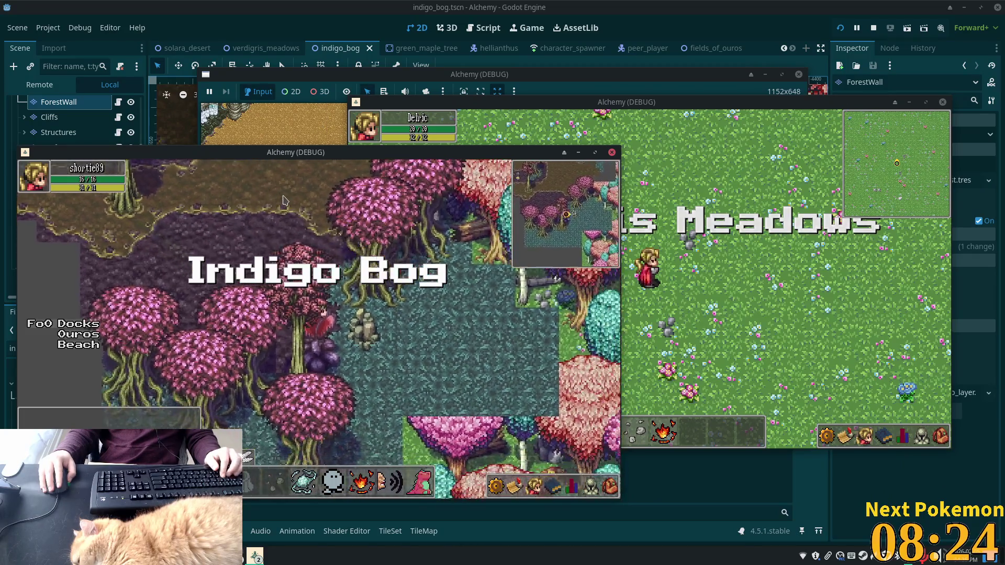
key(Down)
key(Left)
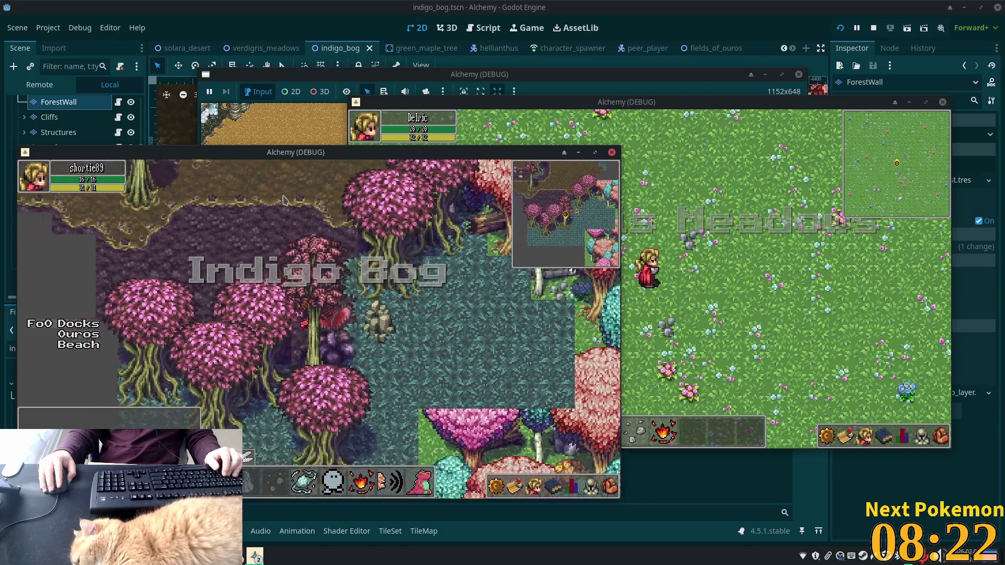
key(Right)
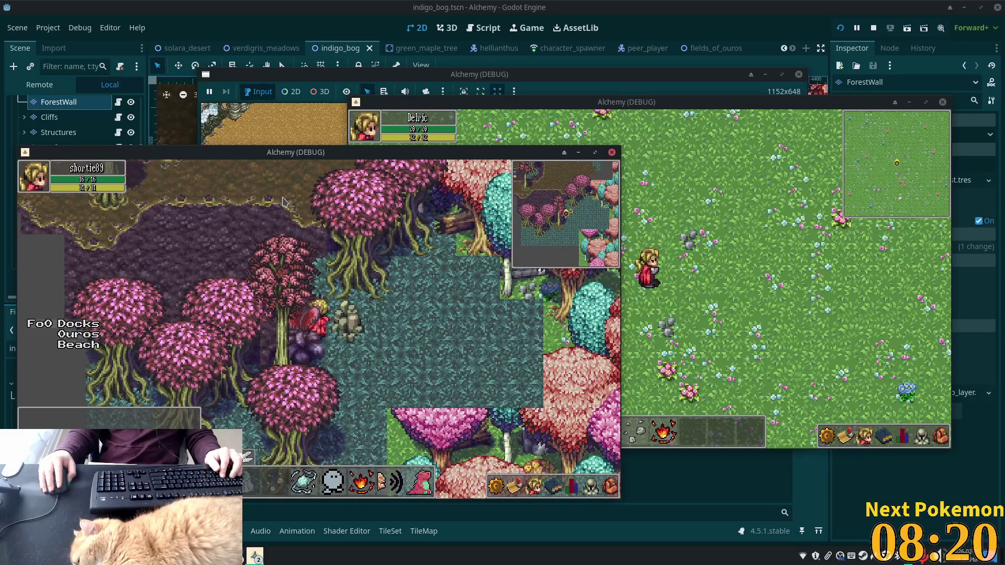
key(Up)
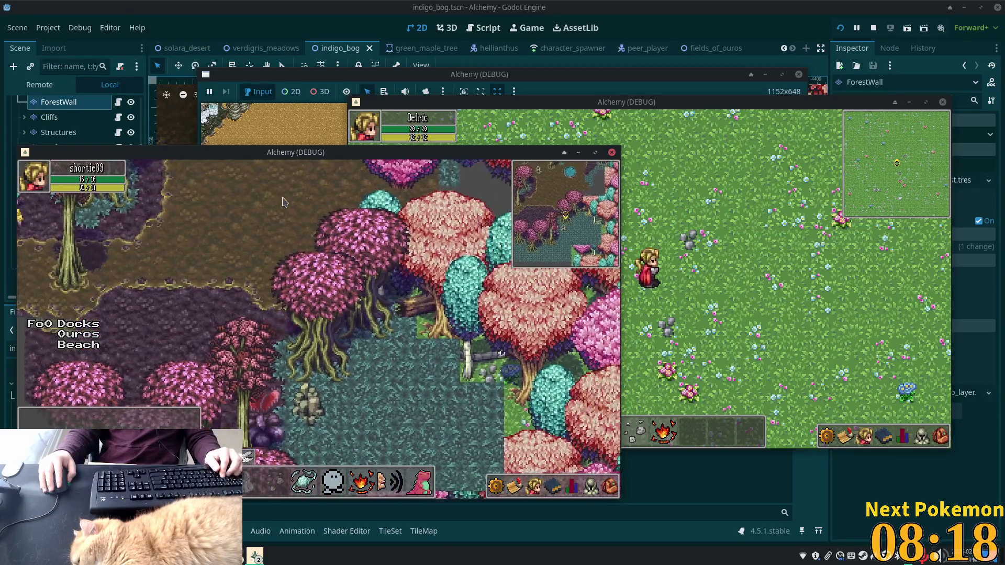
key(Up)
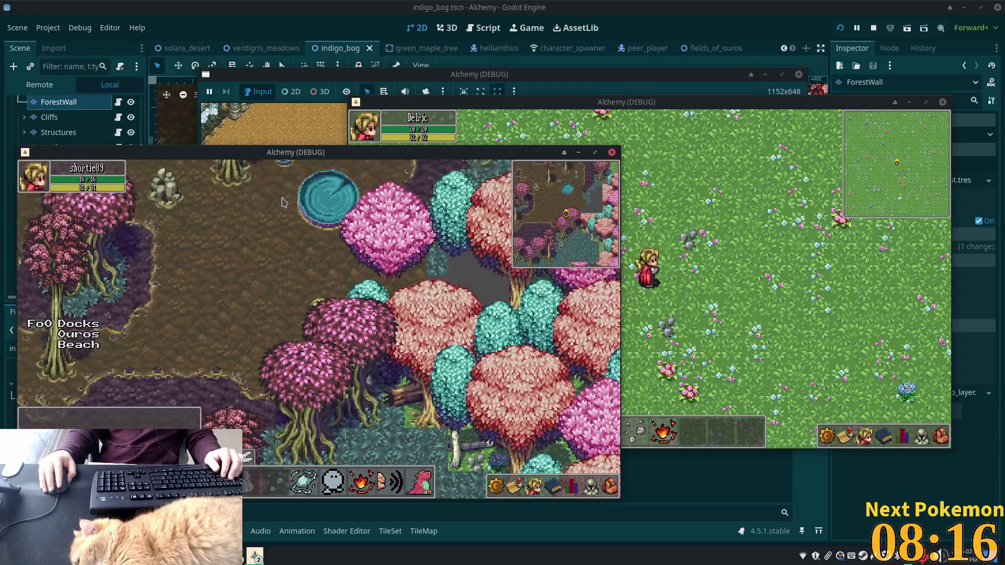
key(Right)
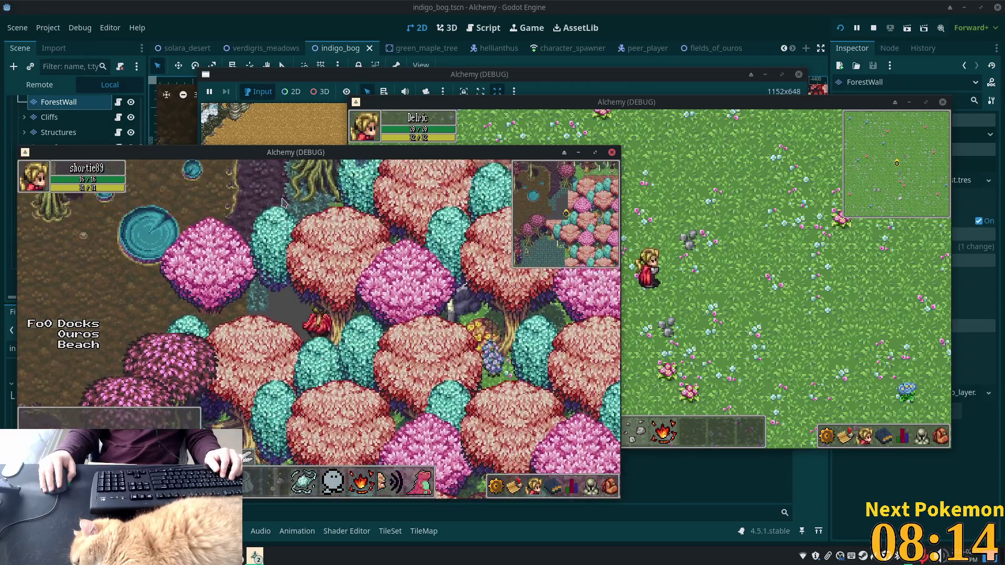
key(Up)
key(Left)
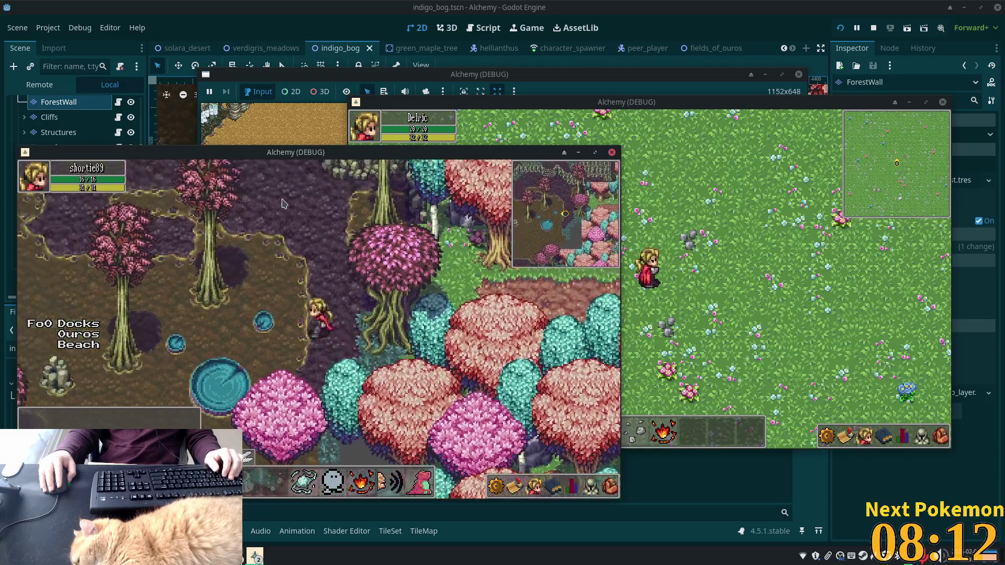
key(Down)
key(Left)
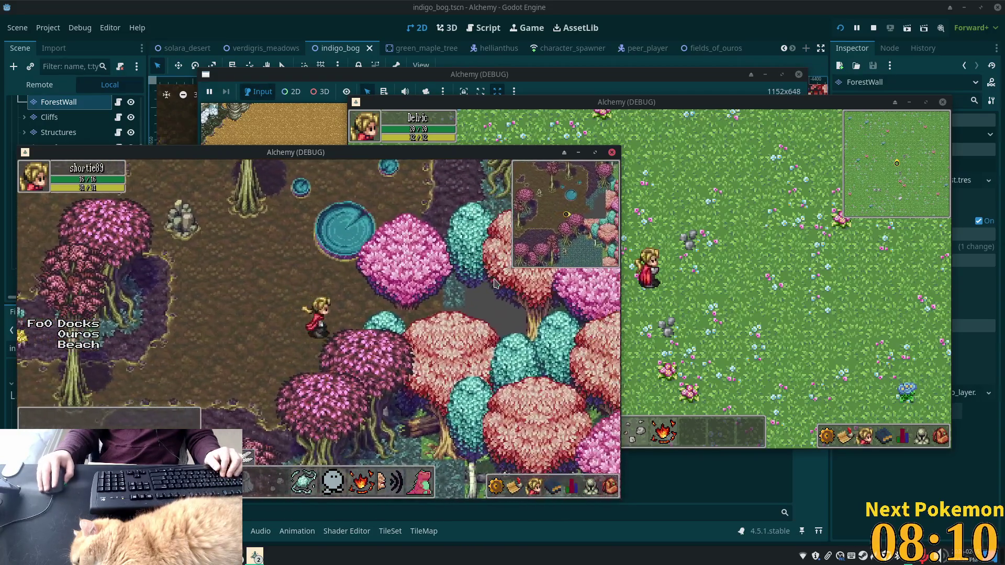
key(Right)
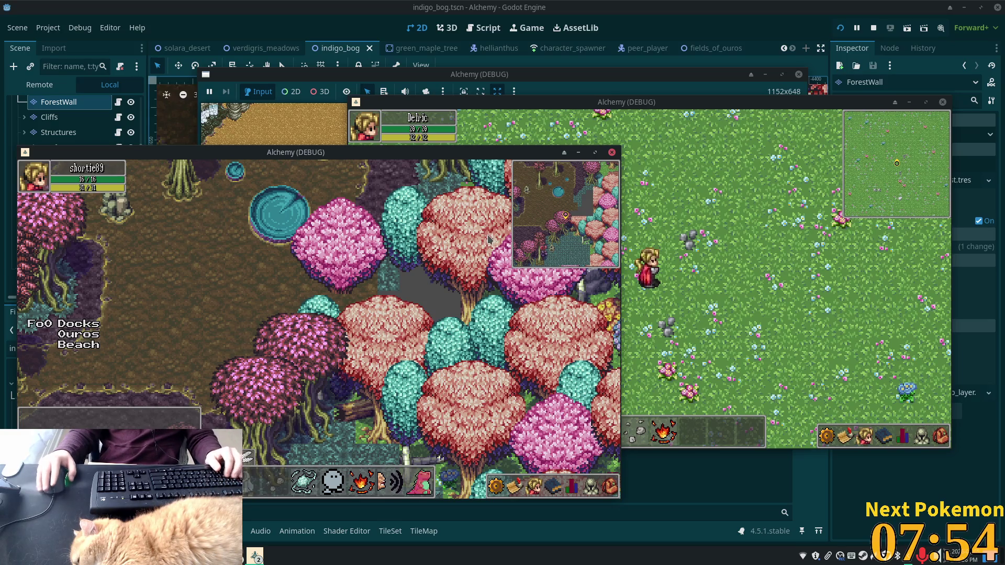
key(Left)
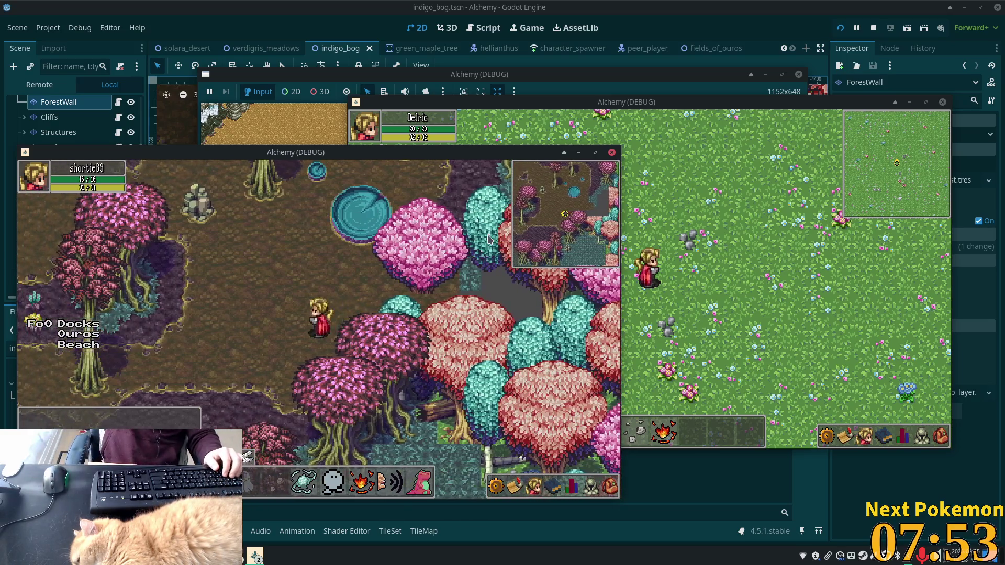
key(Left)
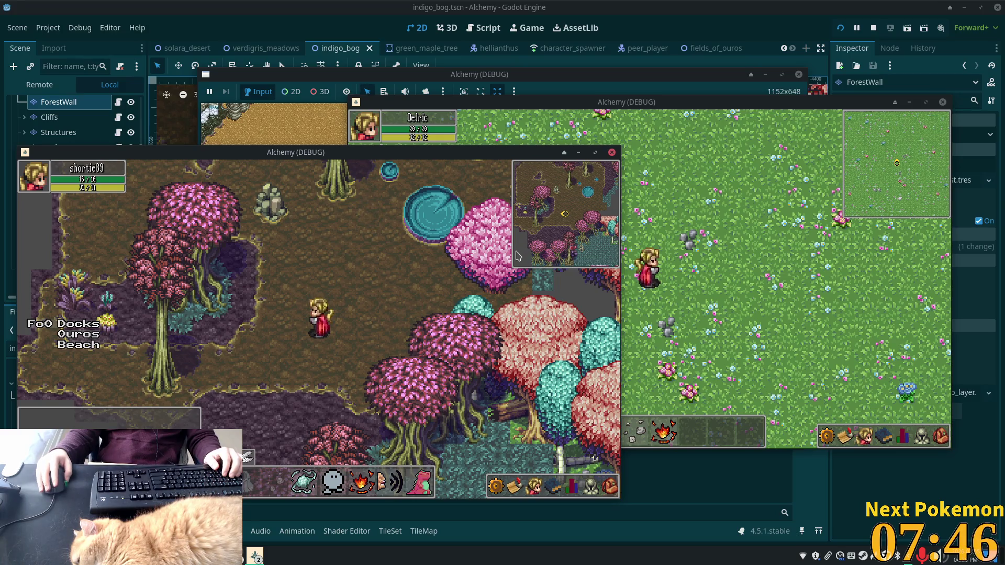
Step: Walk east into the forest, back through the bog to the cliffs and clearing, then stop the playtest
key(Down)
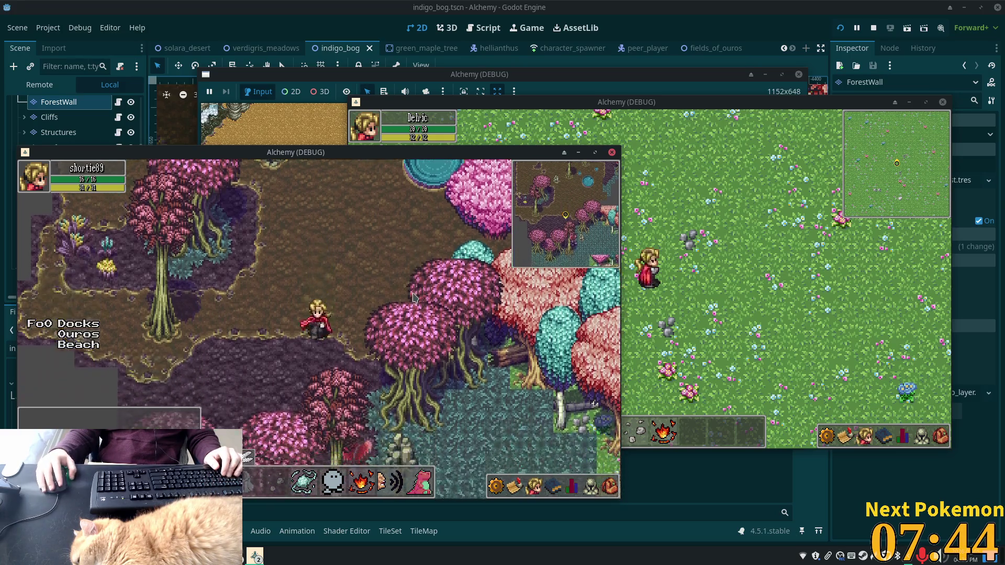
key(Left)
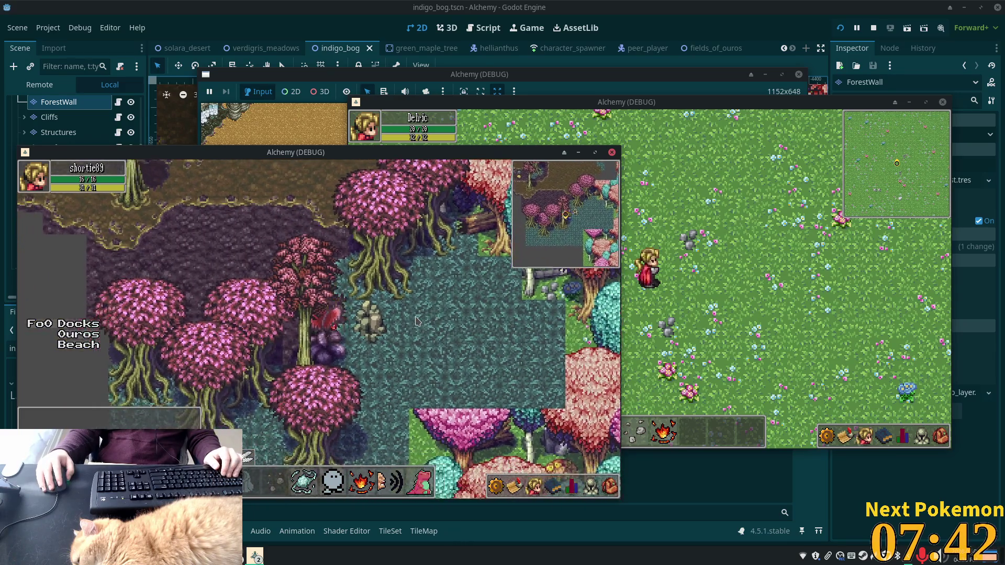
key(Down)
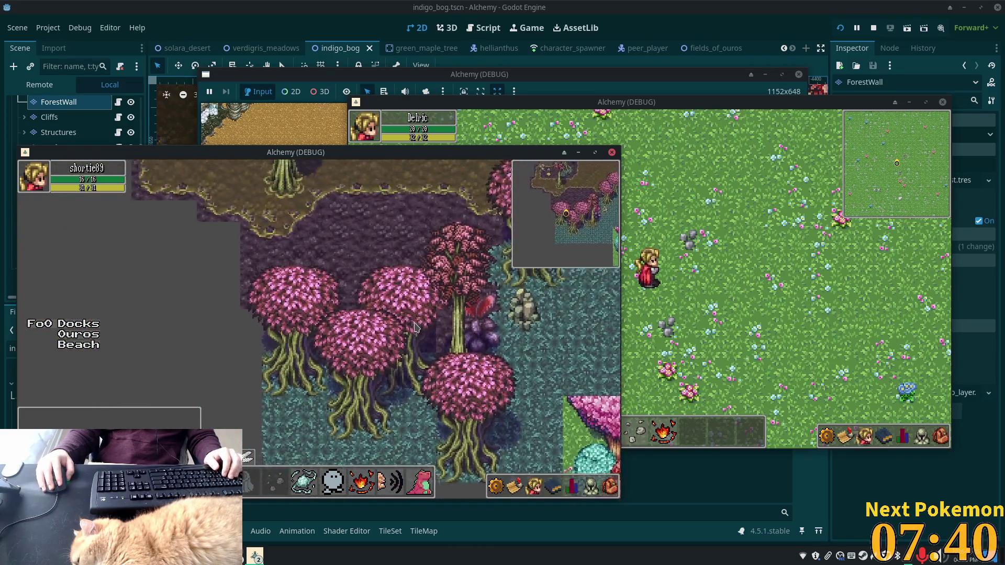
key(Up)
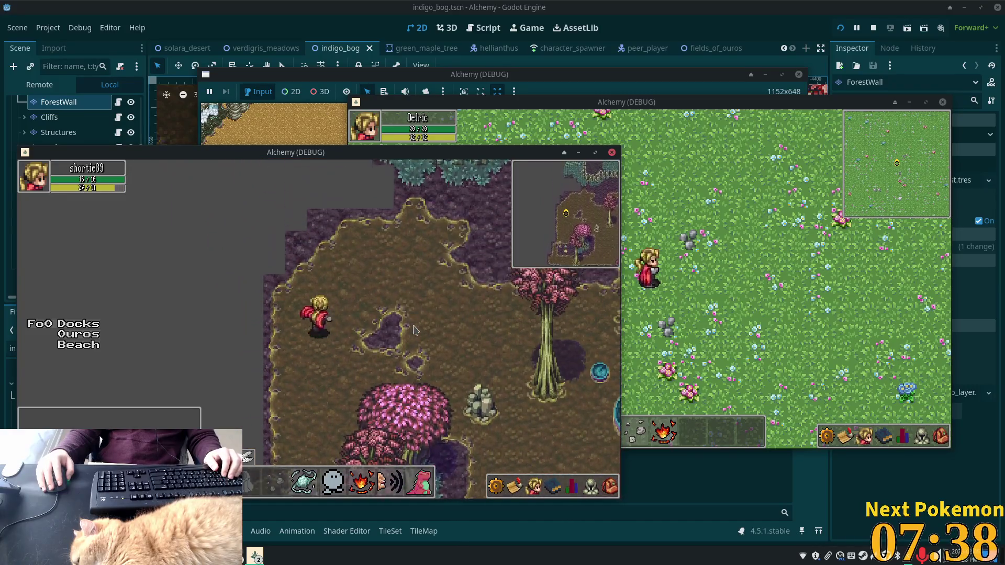
key(Up)
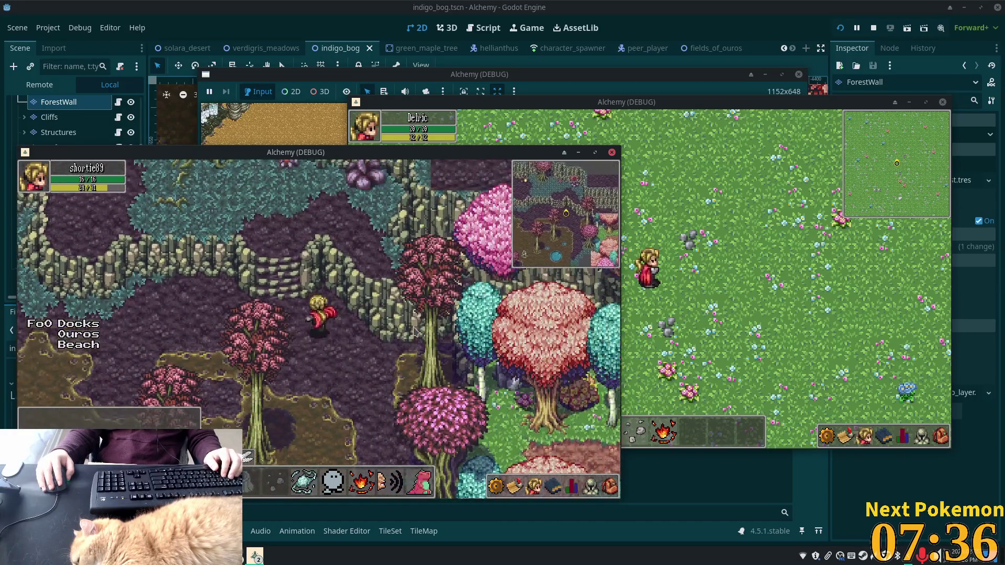
key(Right)
key(Down)
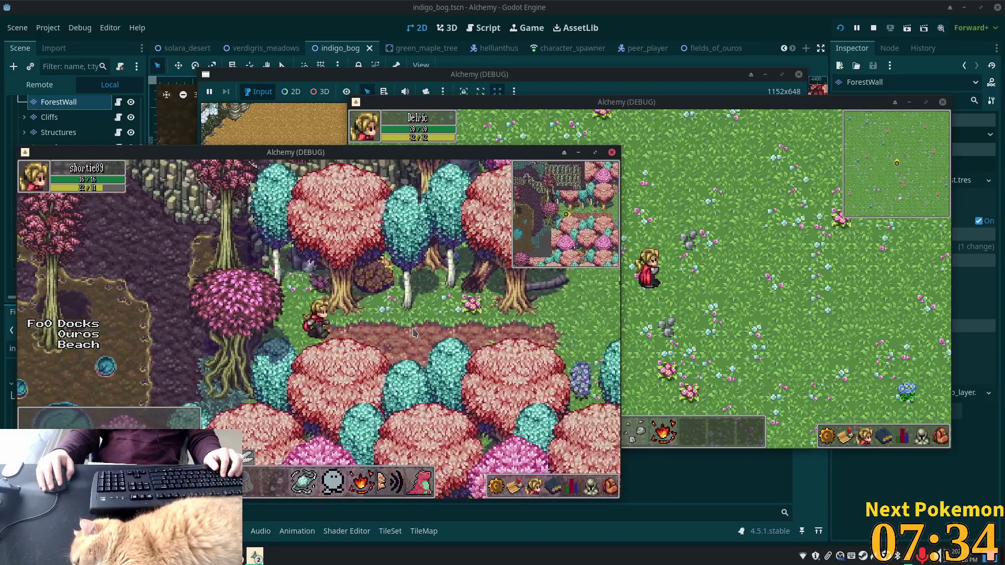
key(Right)
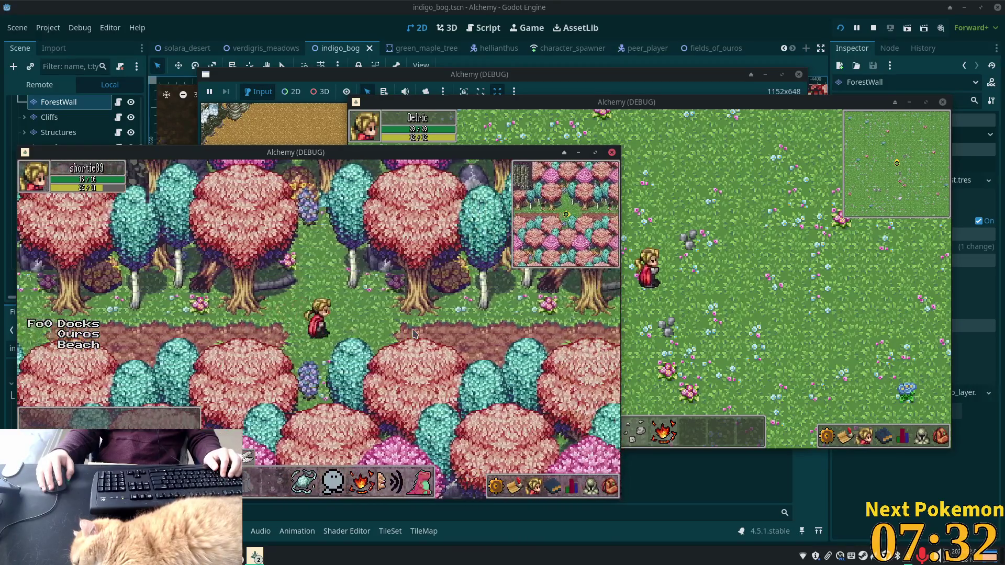
key(Right)
key(Right)
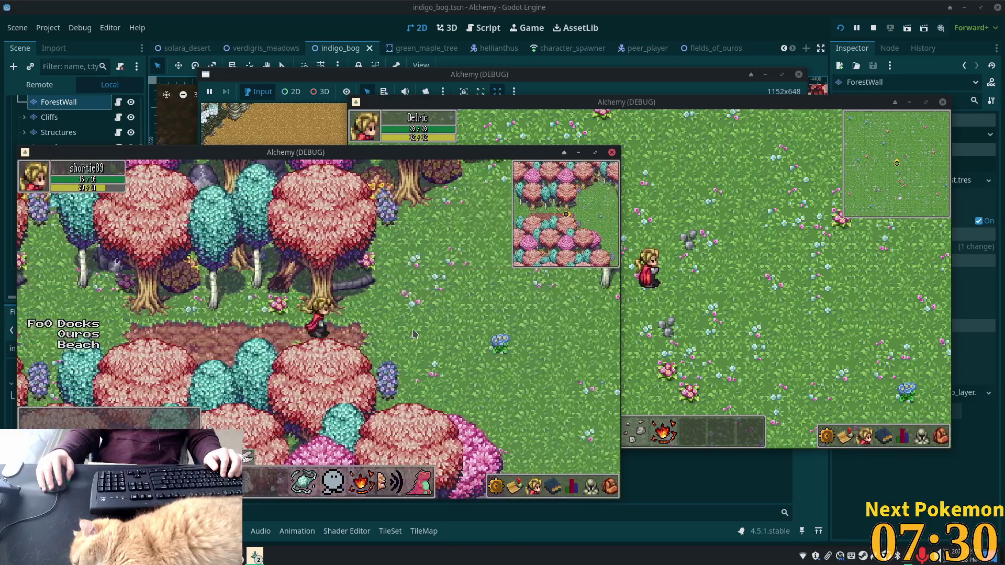
key(Right)
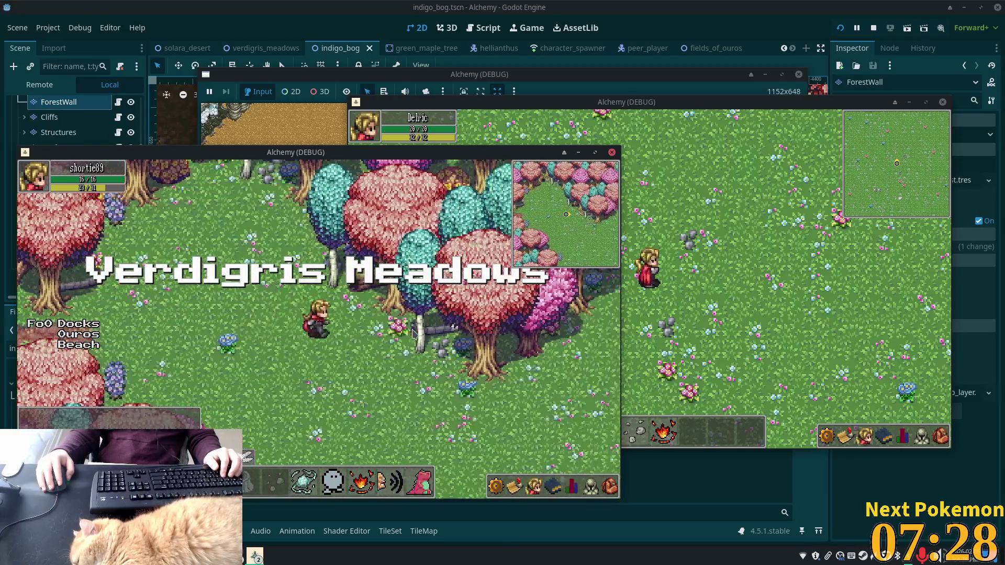
key(Left)
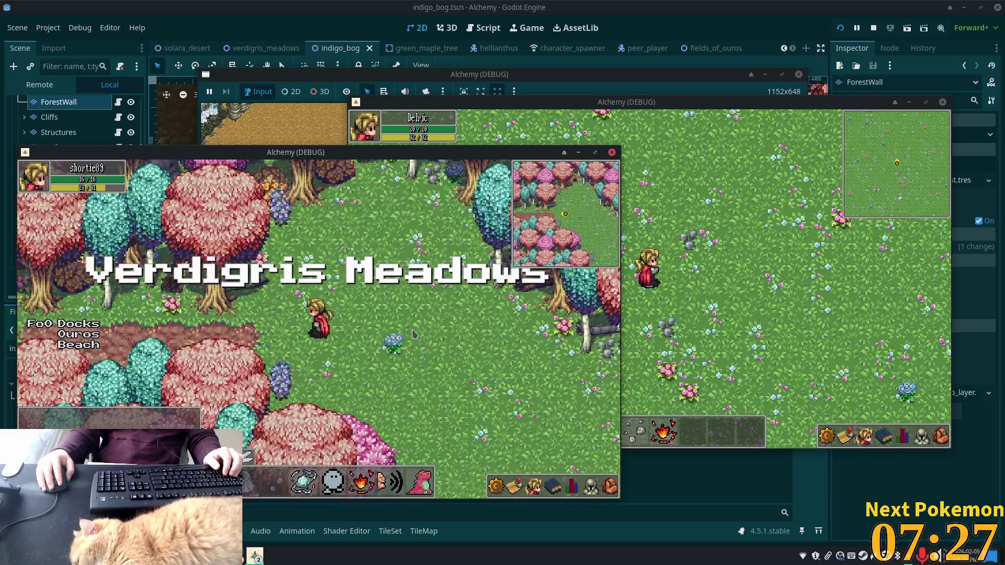
key(Left)
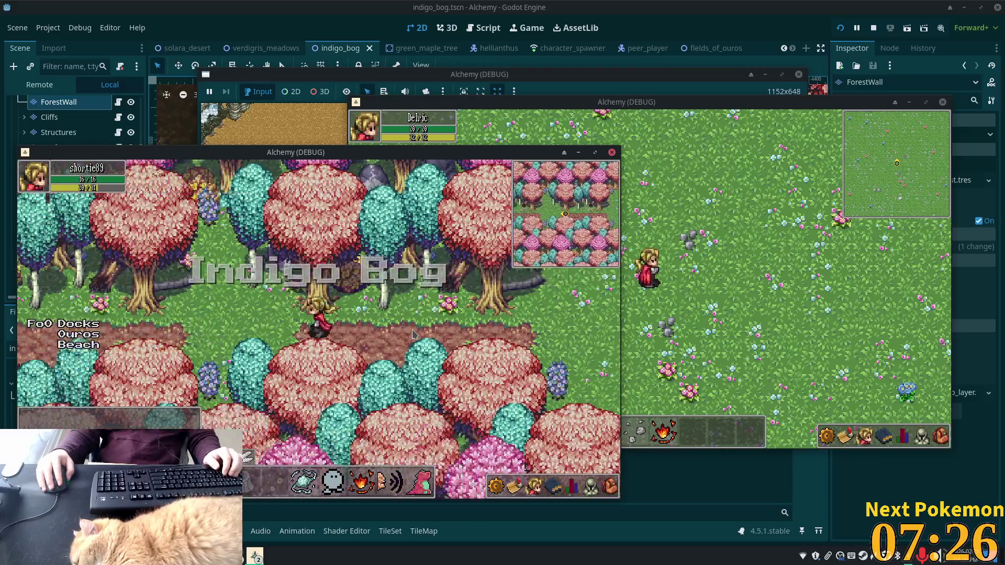
key(Left)
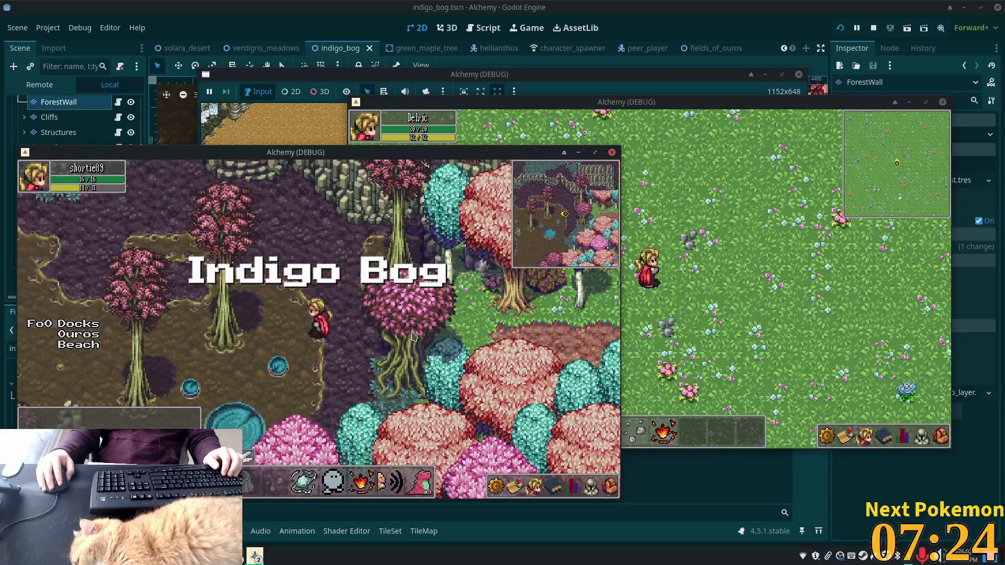
key(Up)
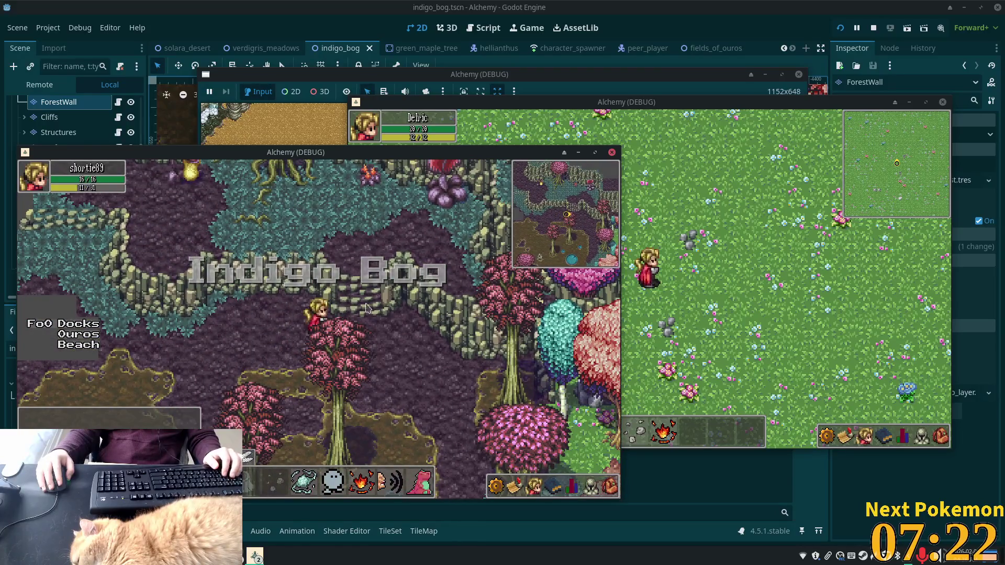
key(Right)
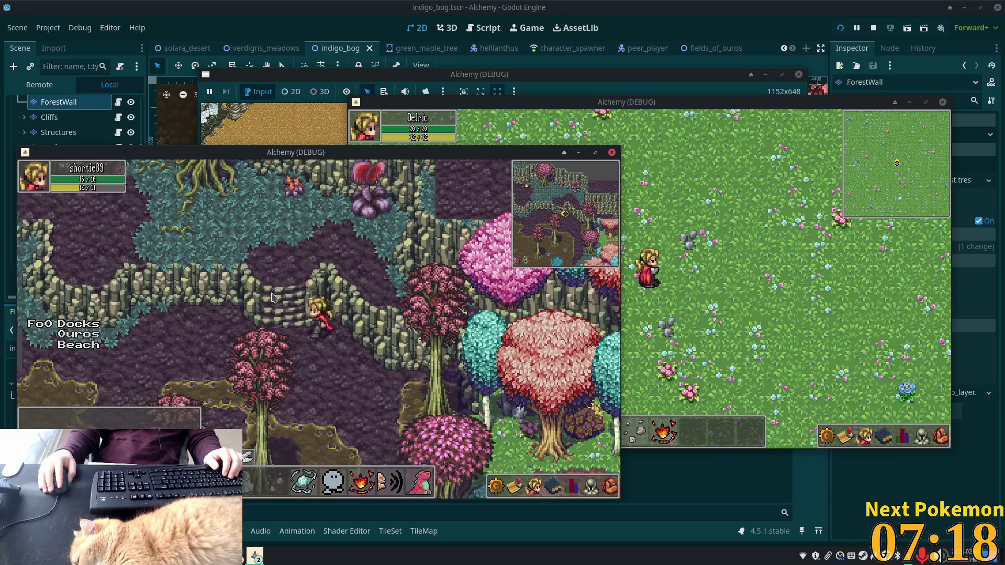
key(Left)
key(Up)
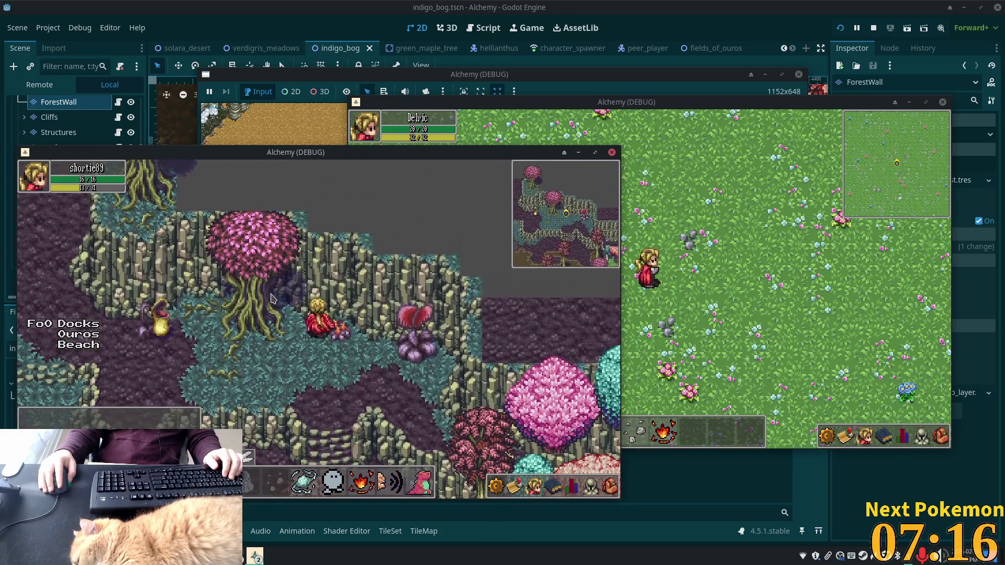
key(Down)
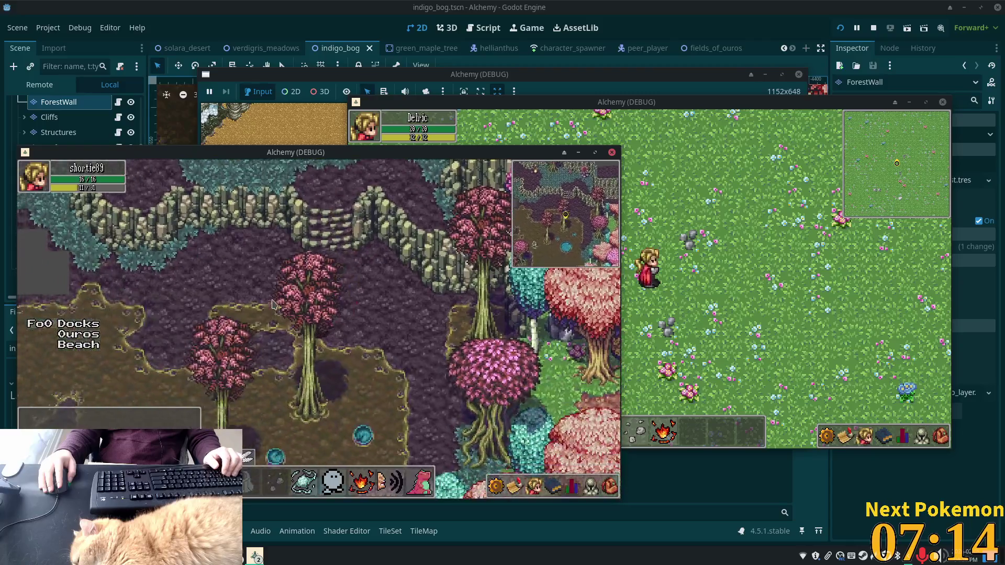
key(Right)
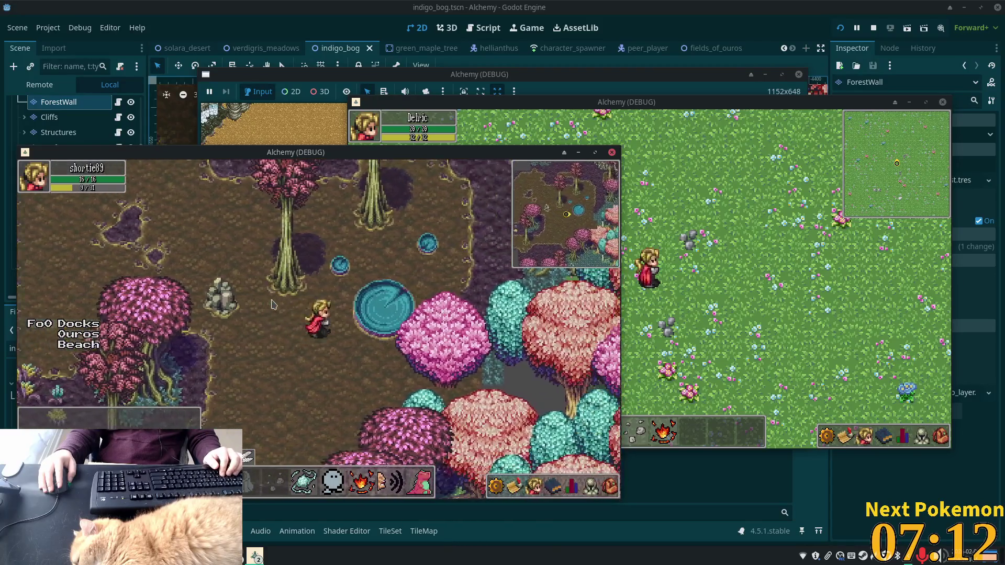
key(Left)
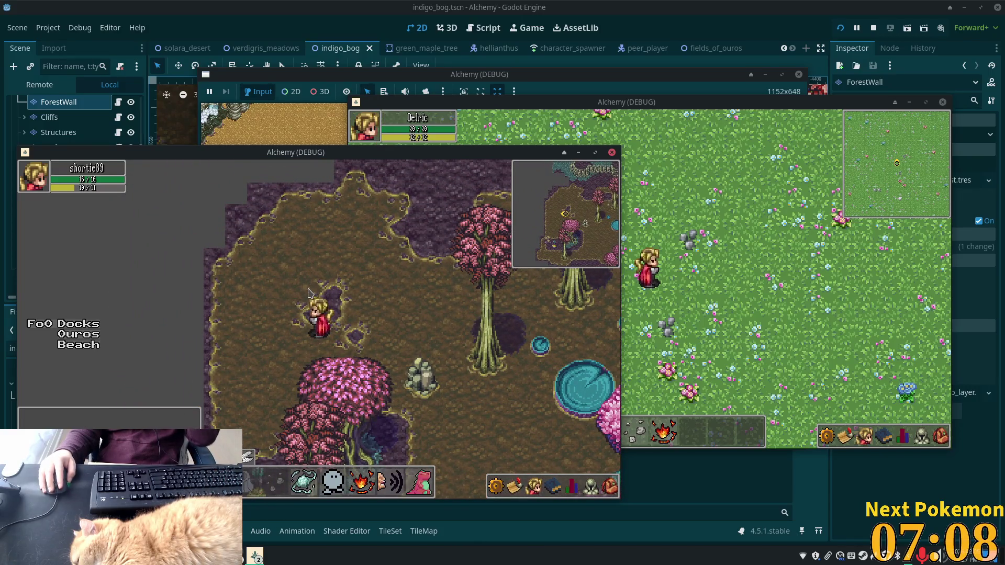
key(Up)
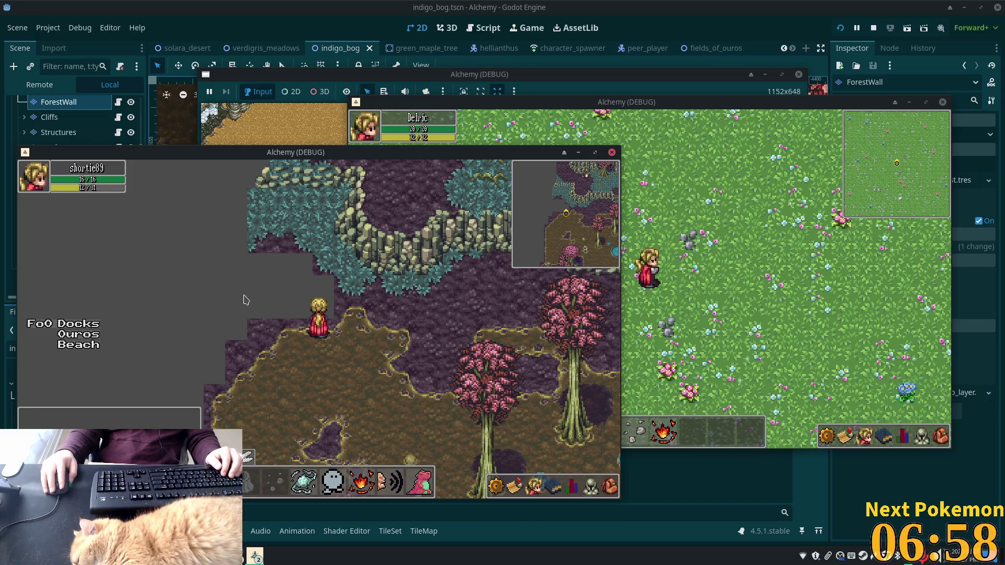
key(F8)
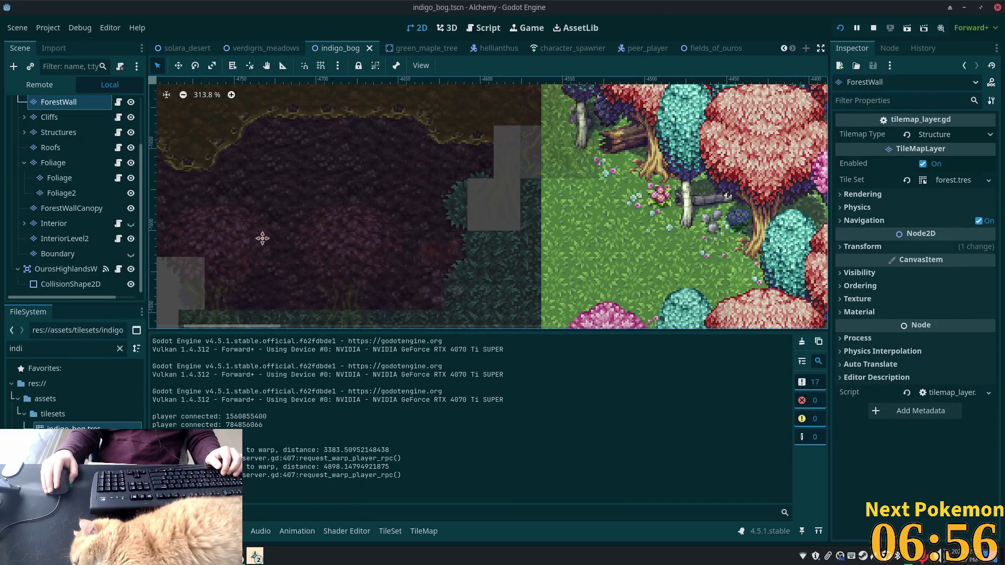
Step: Select the Ground layer and pick the Soil terrain for painting
scroll(583, 224, down, 5)
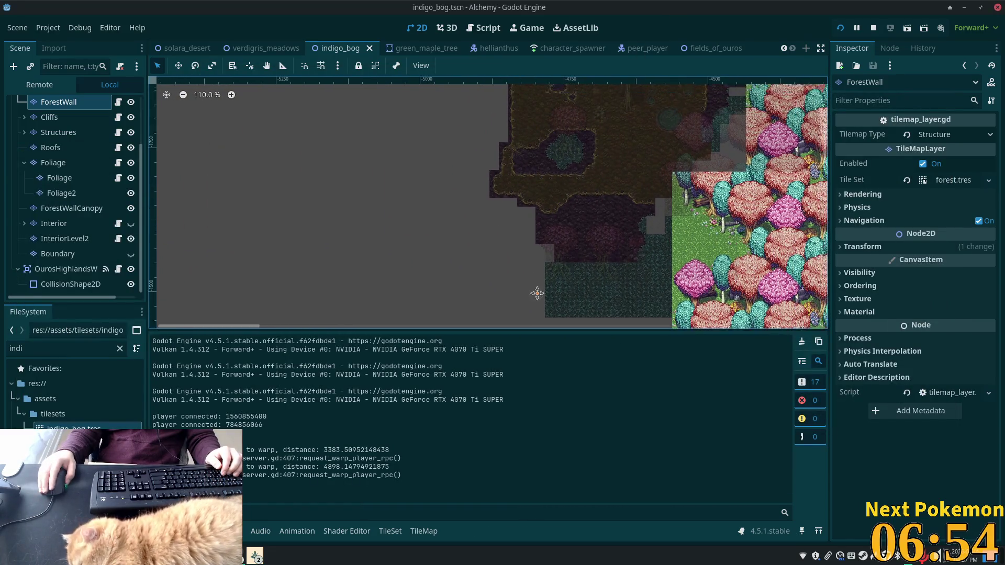
scroll(527, 209, up, 5)
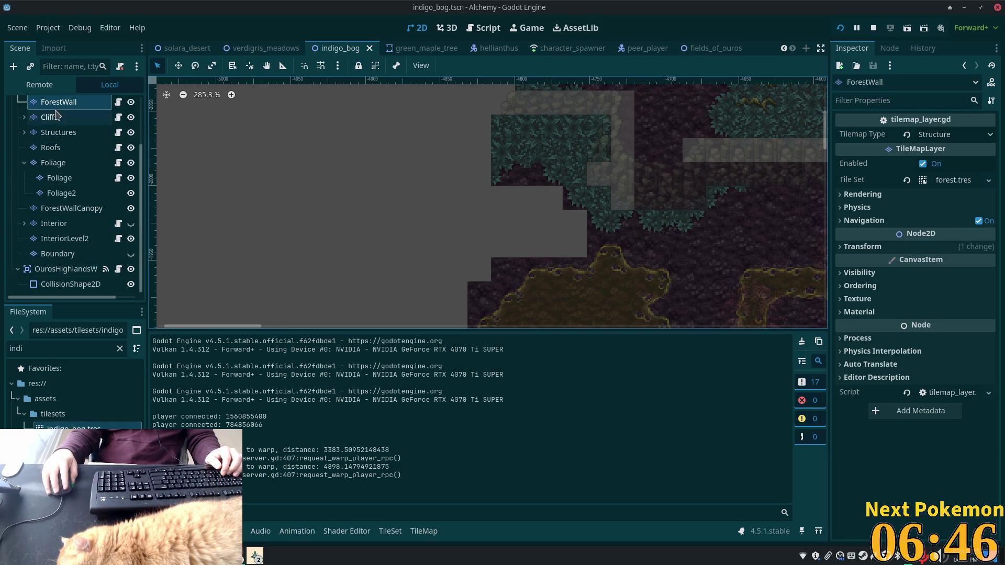
click(53, 116)
scroll(64, 143, up, 3)
click(54, 135)
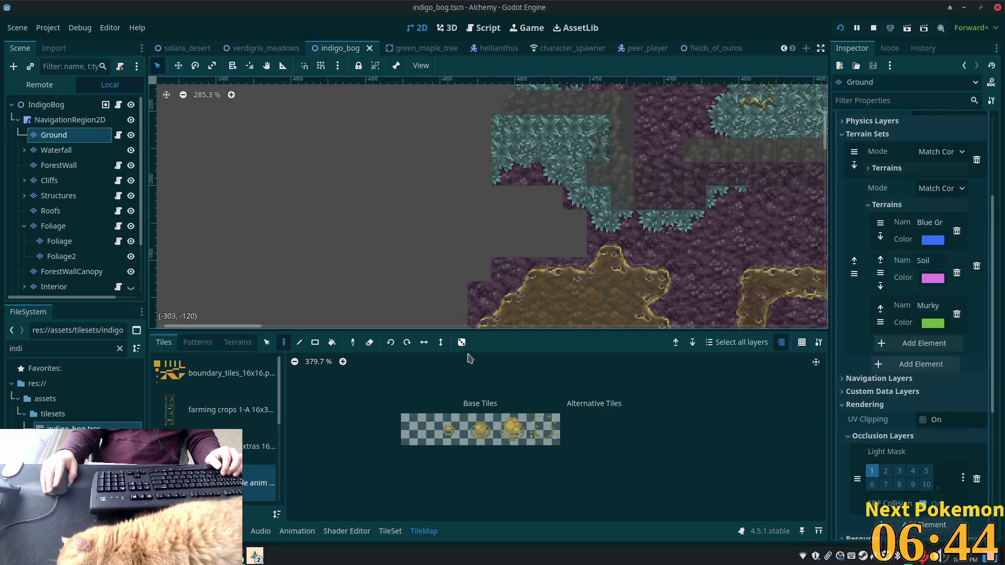
click(231, 343)
click(209, 494)
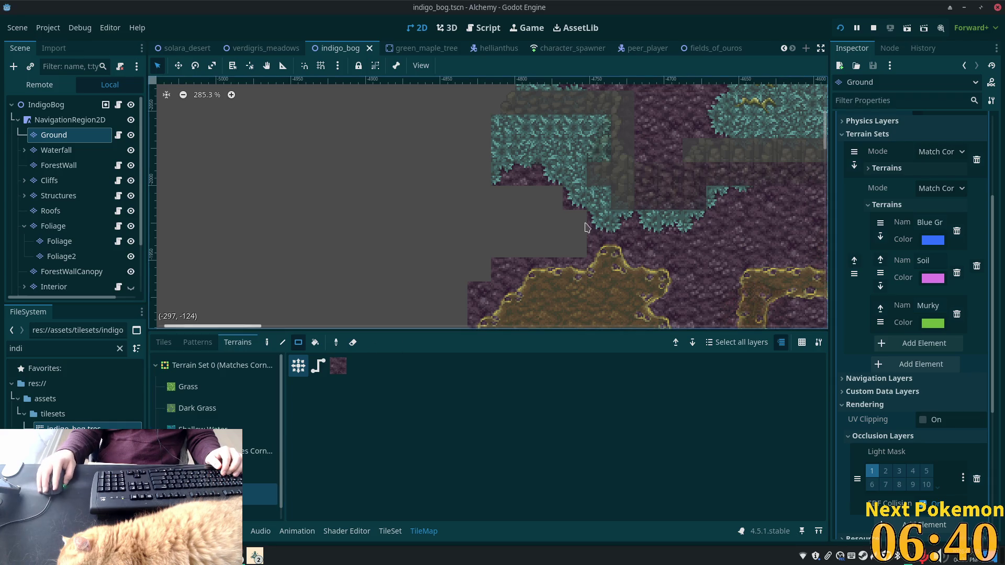
Step: Paint soil rectangles over the grey gaps and strips on the bog's left side
drag(581, 222, 445, 244)
drag(547, 199, 446, 198)
drag(476, 272, 356, 272)
mouse_move(433, 206)
mouse_down()
mouse_move(376, 298)
mouse_move(327, 324)
mouse_up()
scroll(494, 181, down, 5)
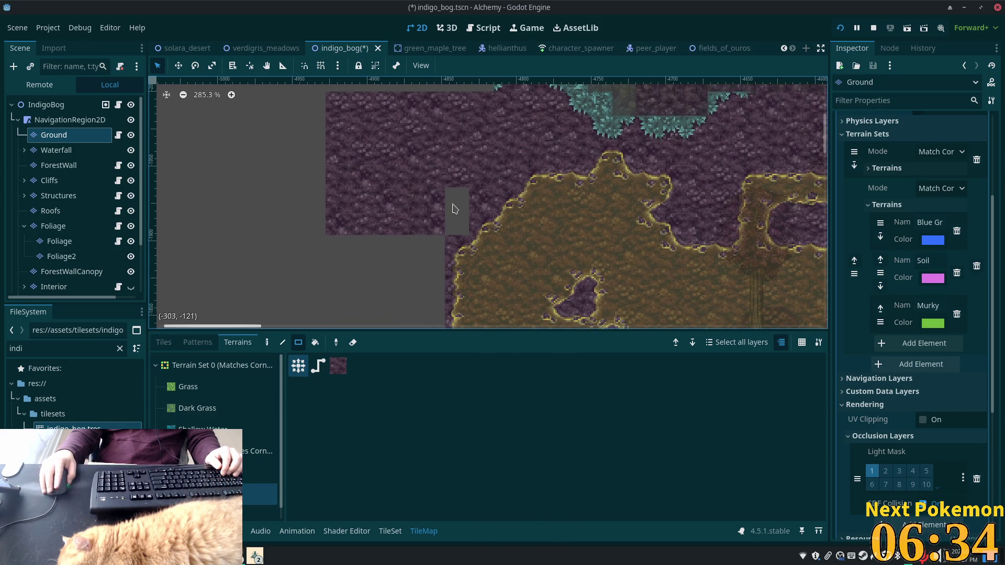
mouse_move(443, 237)
mouse_down()
mouse_move(367, 304)
mouse_move(280, 327)
mouse_up()
scroll(412, 124, down, 5)
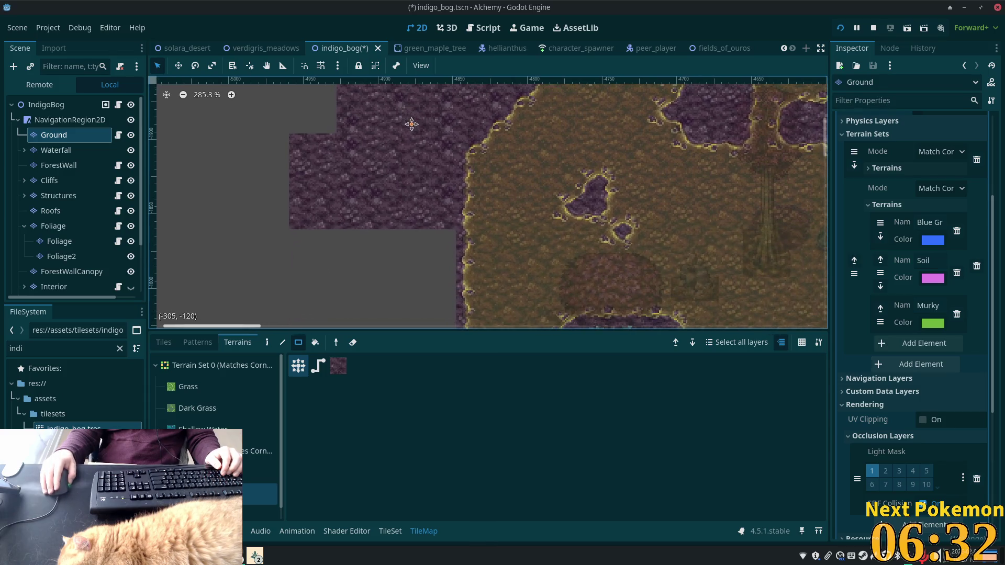
drag(437, 243, 291, 323)
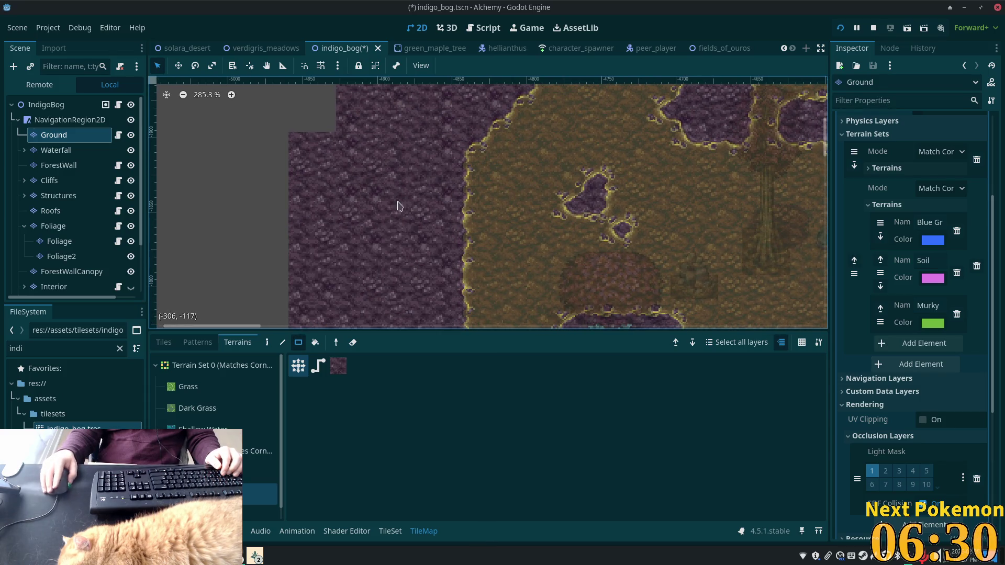
Step: Fill the remaining large grey area and narrow grey strips with soil, then select the IndigoBog root
scroll(330, 183, down, 12)
scroll(262, 161, right, 8)
scroll(296, 166, down, 6)
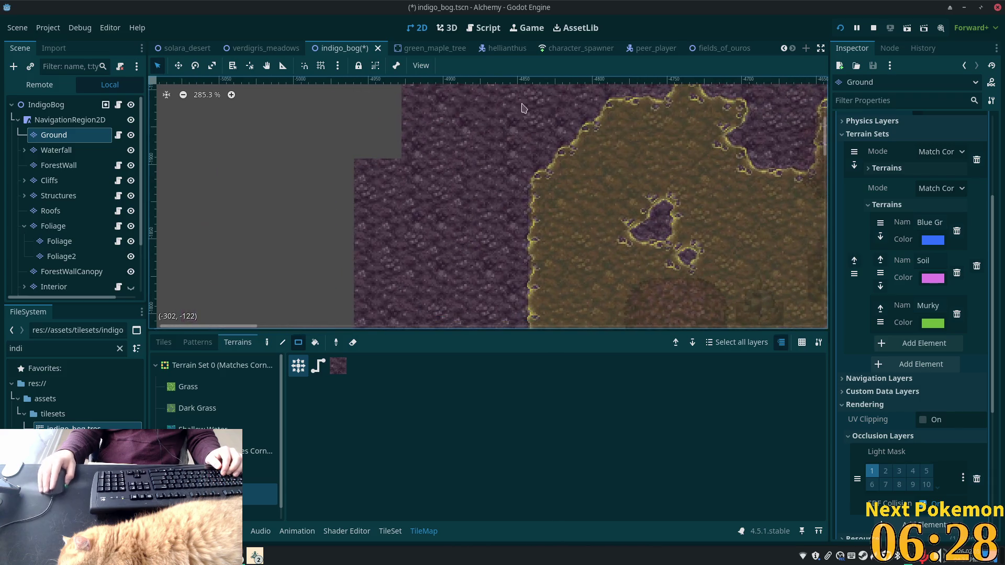
scroll(426, 225, left, 8)
scroll(365, 182, up, 3)
drag(366, 178, 278, 274)
scroll(359, 254, up, 7)
scroll(358, 255, right, 5)
scroll(325, 242, down, 3)
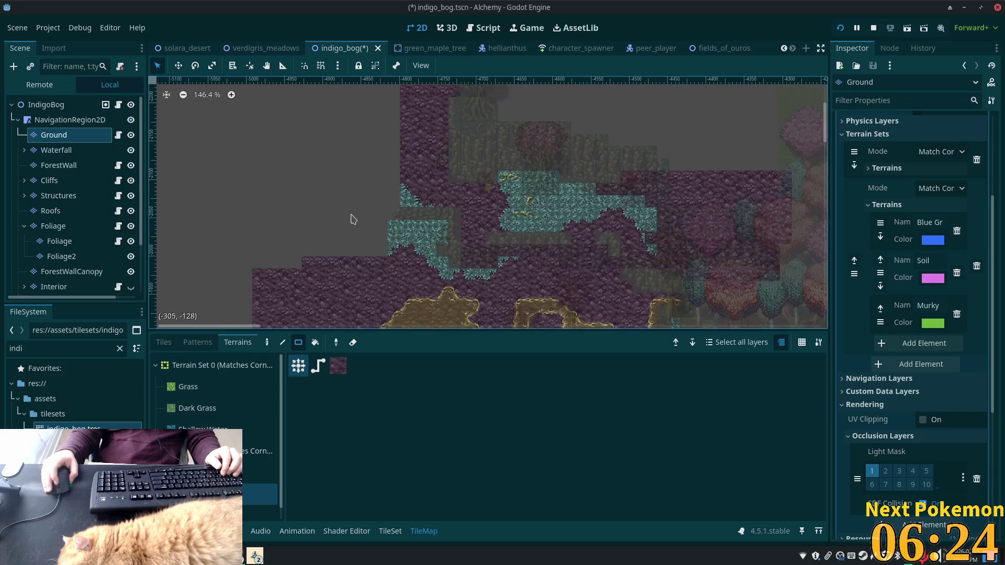
mouse_move(374, 160)
mouse_down()
mouse_move(277, 301)
mouse_move(256, 299)
mouse_up()
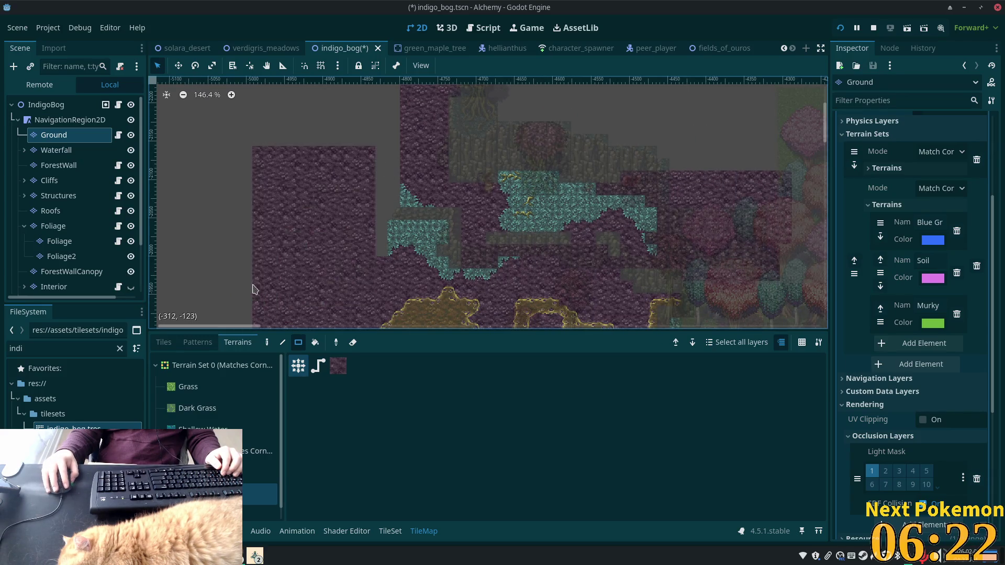
drag(384, 226, 382, 137)
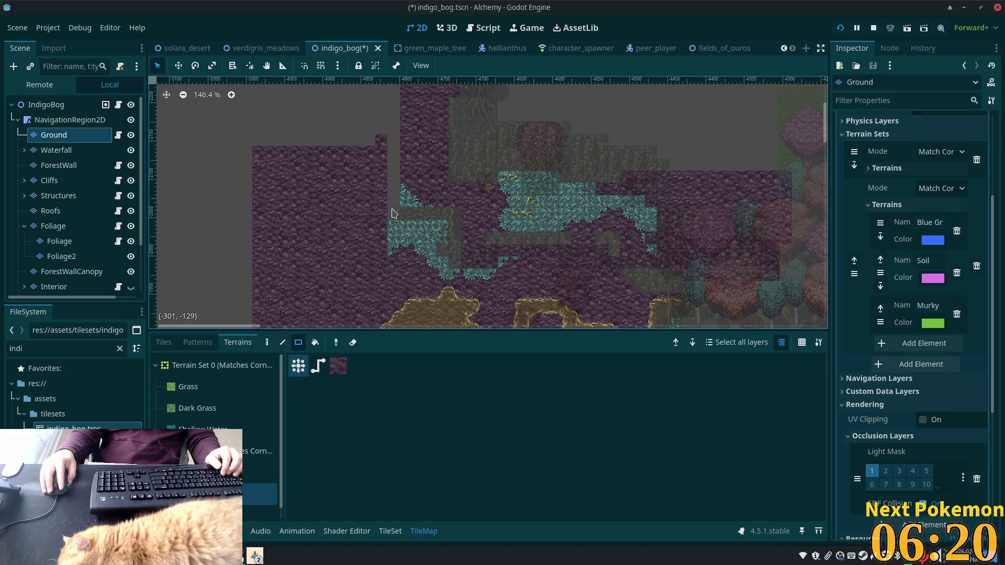
drag(391, 212, 394, 136)
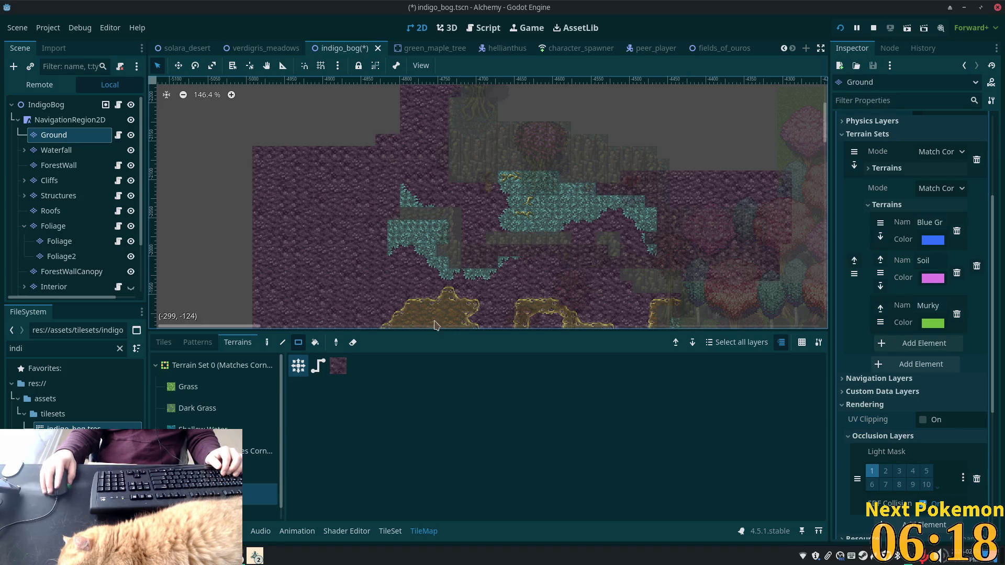
click(57, 105)
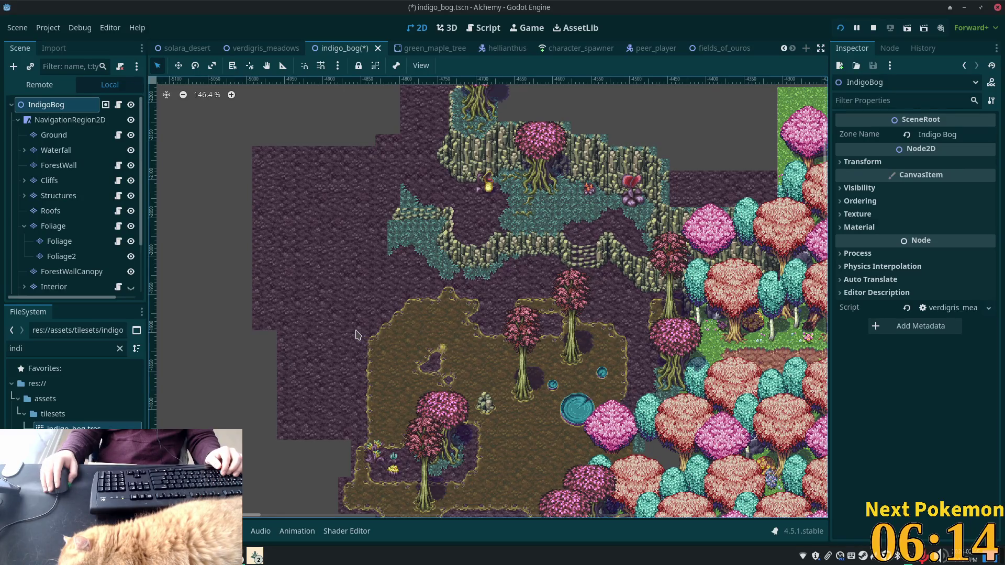
Step: Pan across the forest and grass band, select the Ground layer, and save indigo_bog
scroll(469, 328, down, 4)
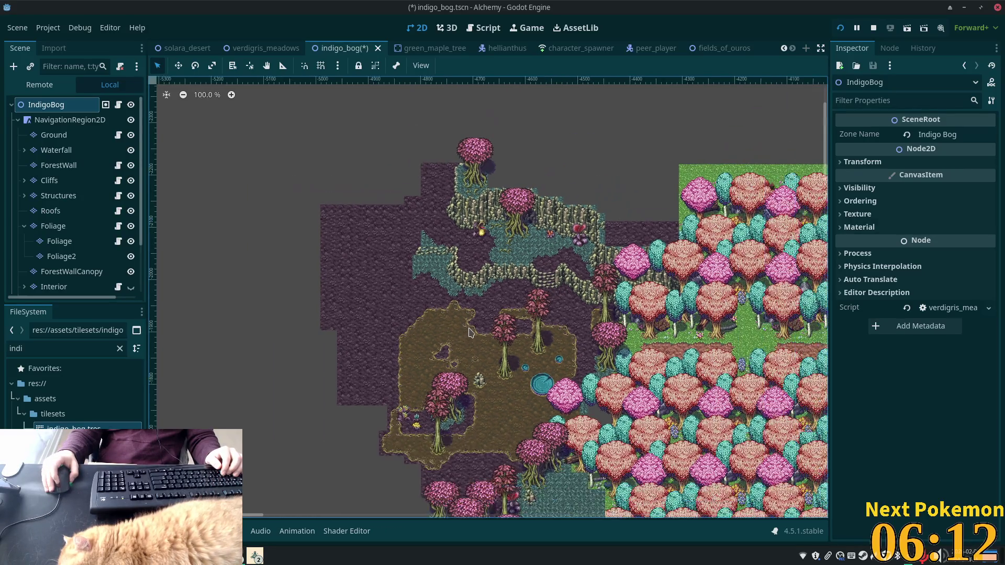
scroll(512, 339, up, 8)
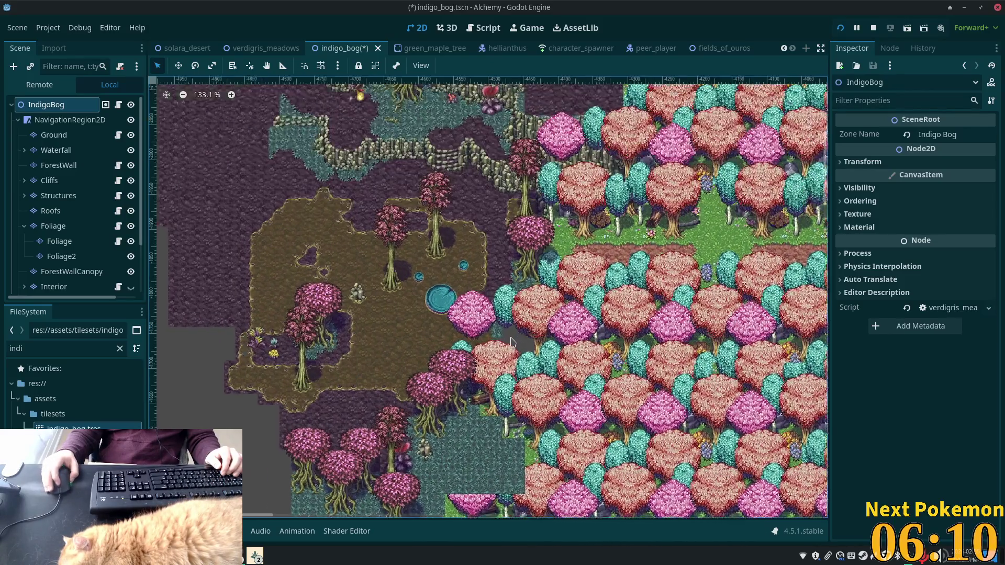
scroll(512, 339, up, 2)
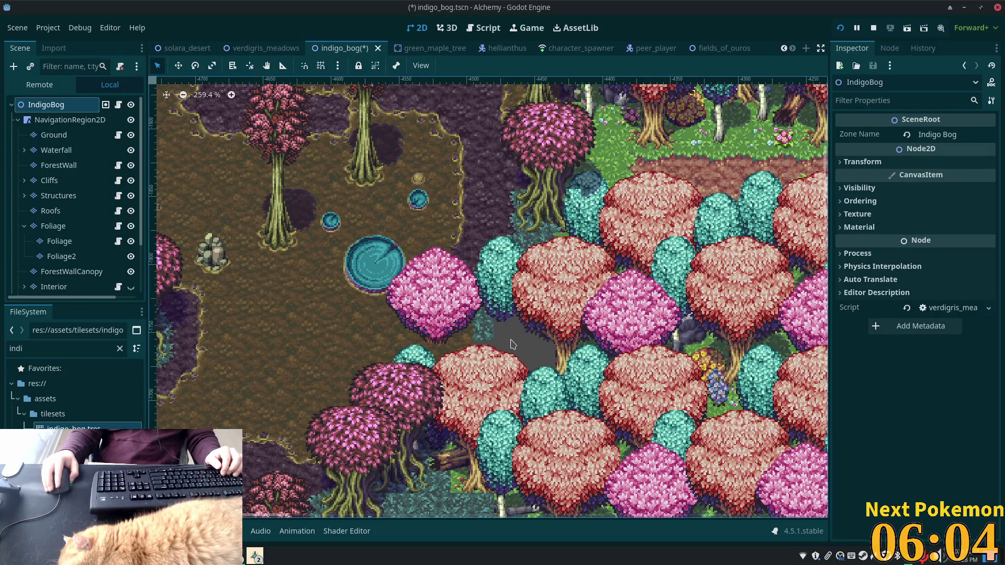
scroll(512, 343, down, 4)
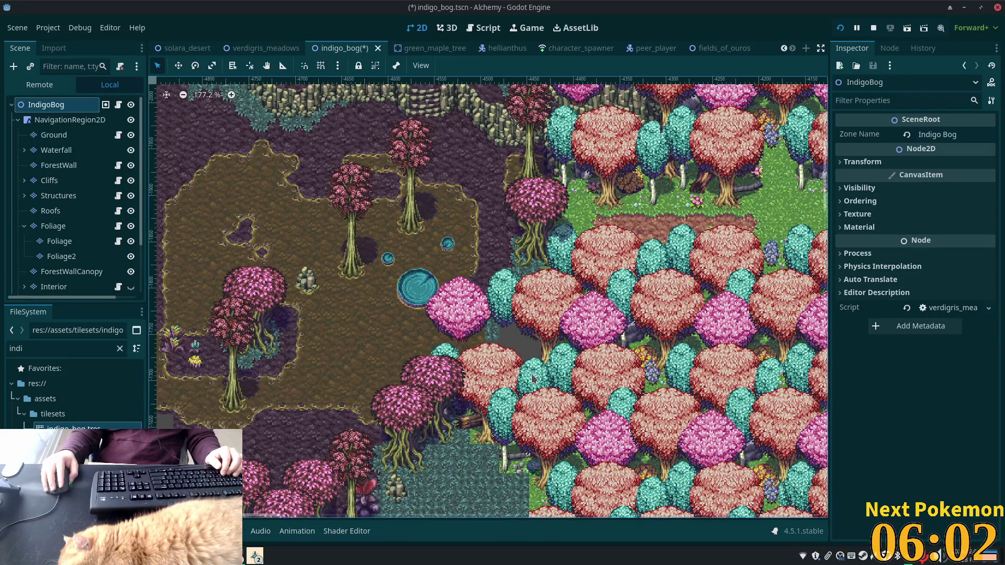
mouse_move(531, 379)
mouse_down()
mouse_move(332, 337)
mouse_move(222, 327)
mouse_move(363, 331)
mouse_up()
drag(458, 312, 500, 304)
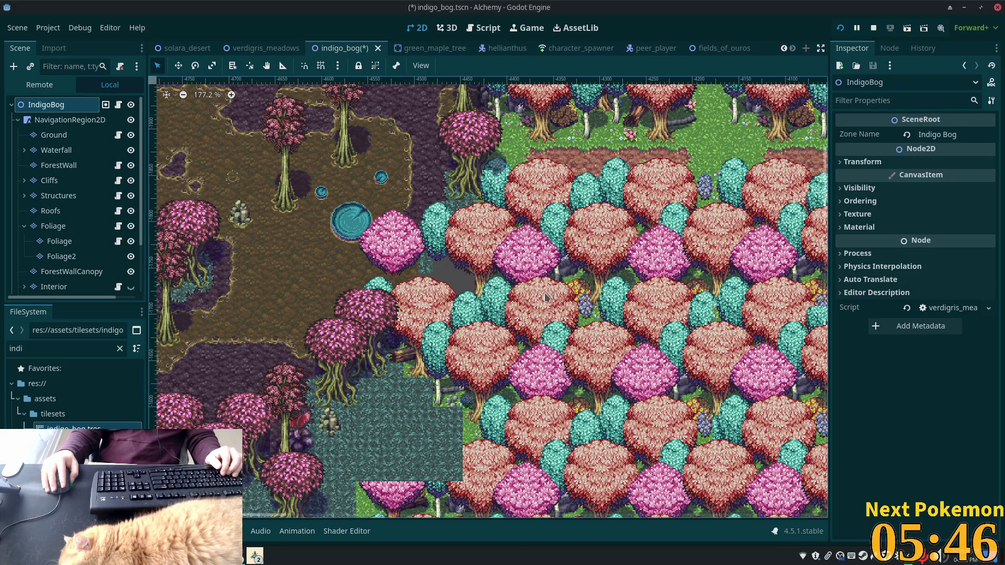
click(282, 244)
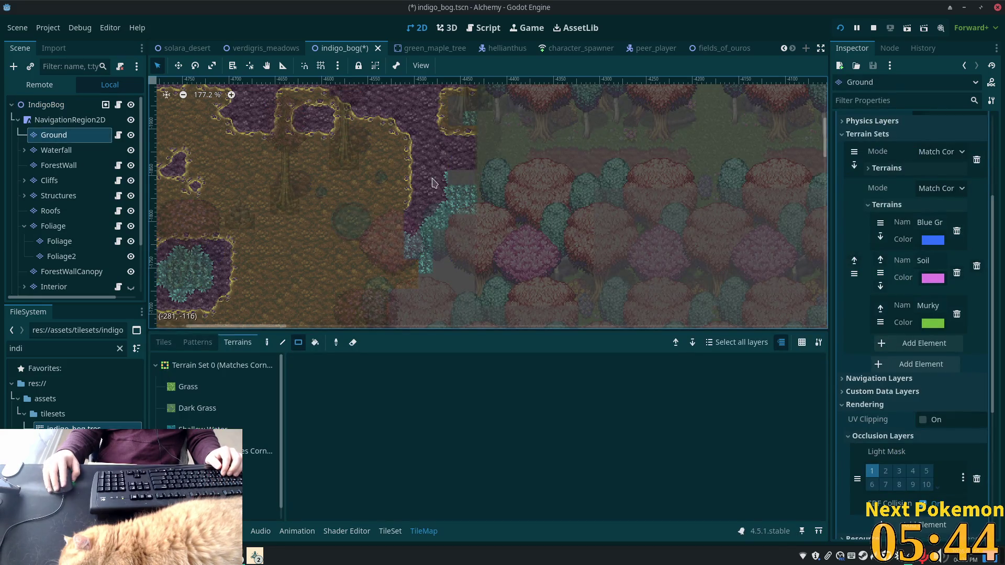
scroll(432, 183, down, 5)
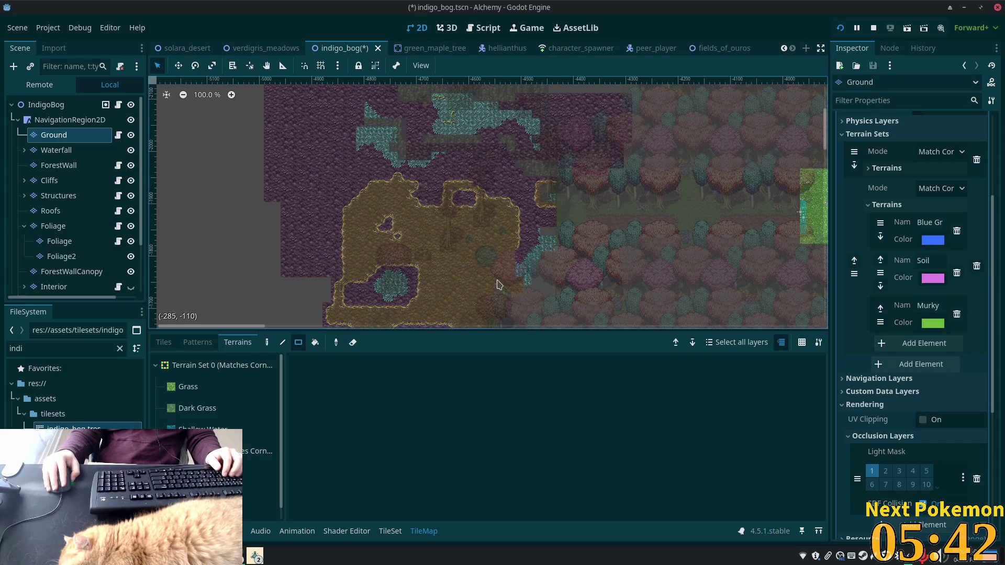
key(ctrl+s)
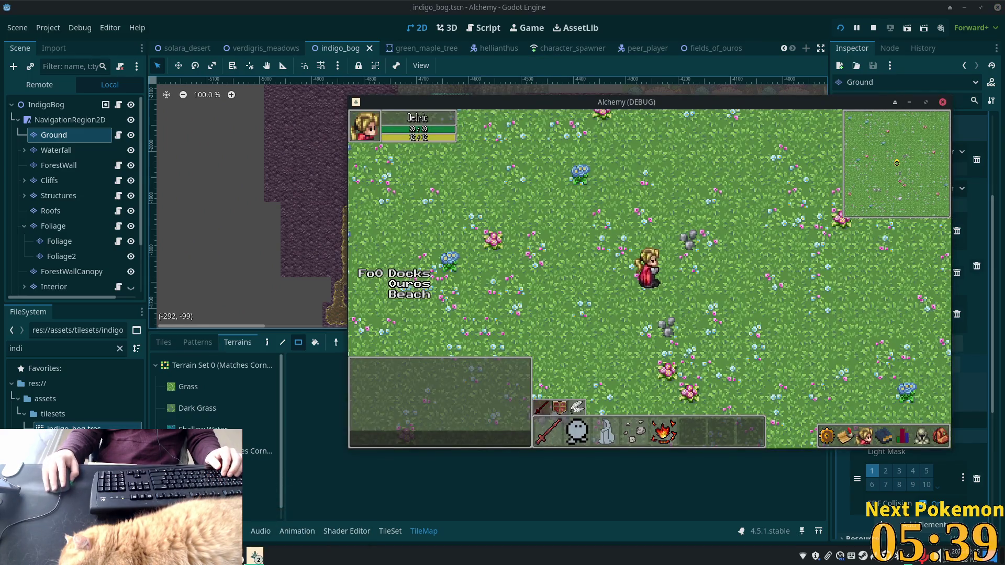
Step: Raise the second game window and walk the character across the bog toward the rocky cliffs
click(255, 555)
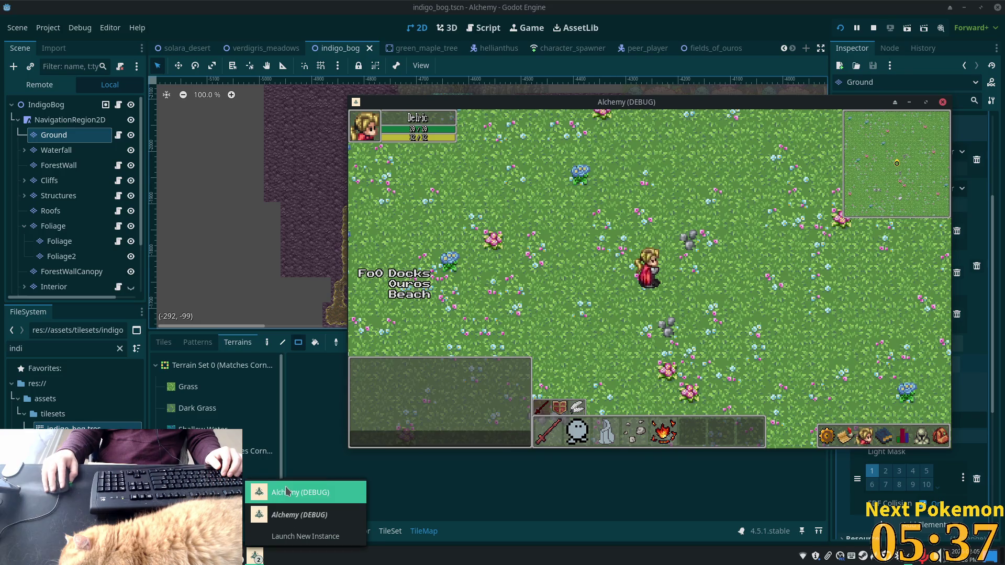
click(282, 492)
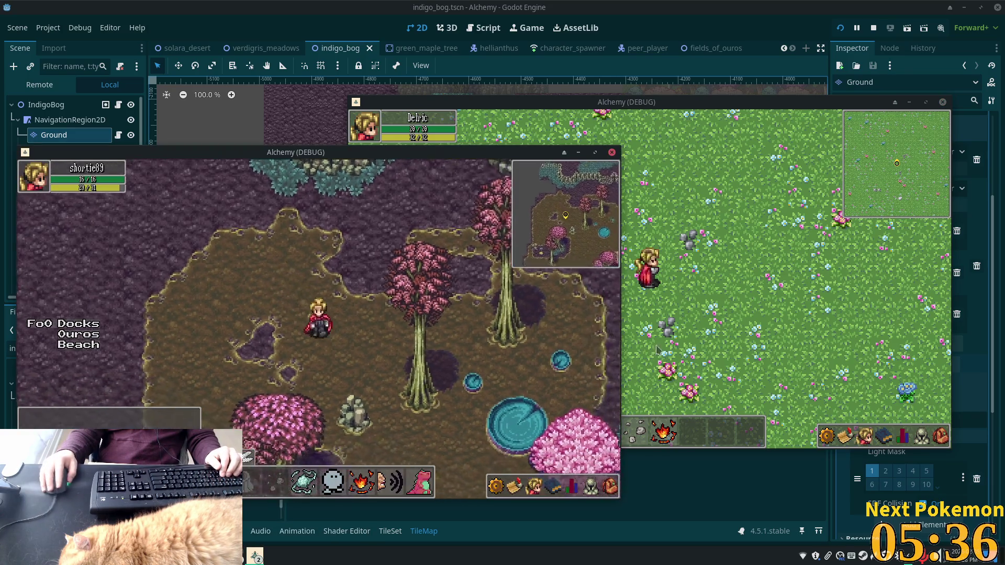
key(Down)
key(Left)
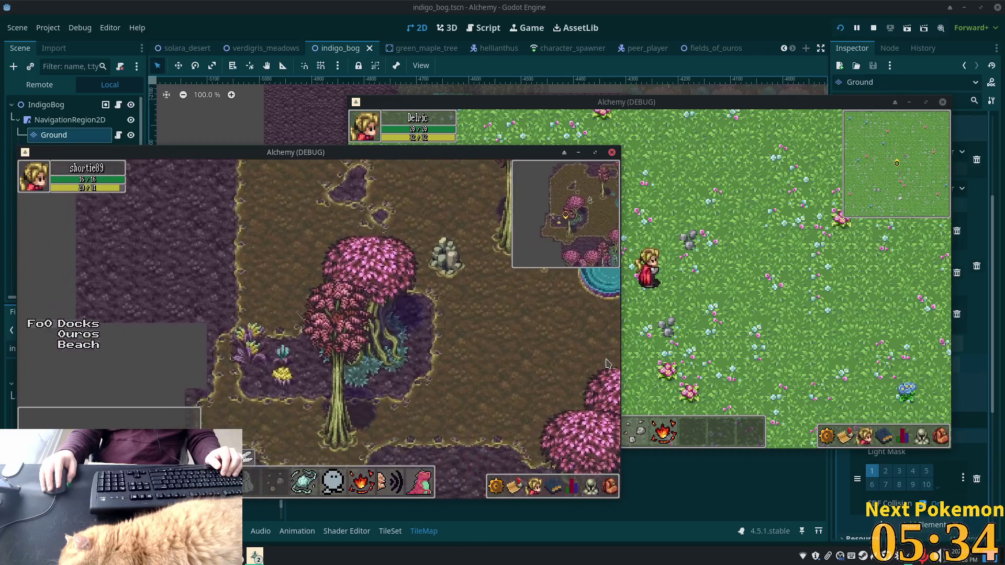
key(Up)
key(Right)
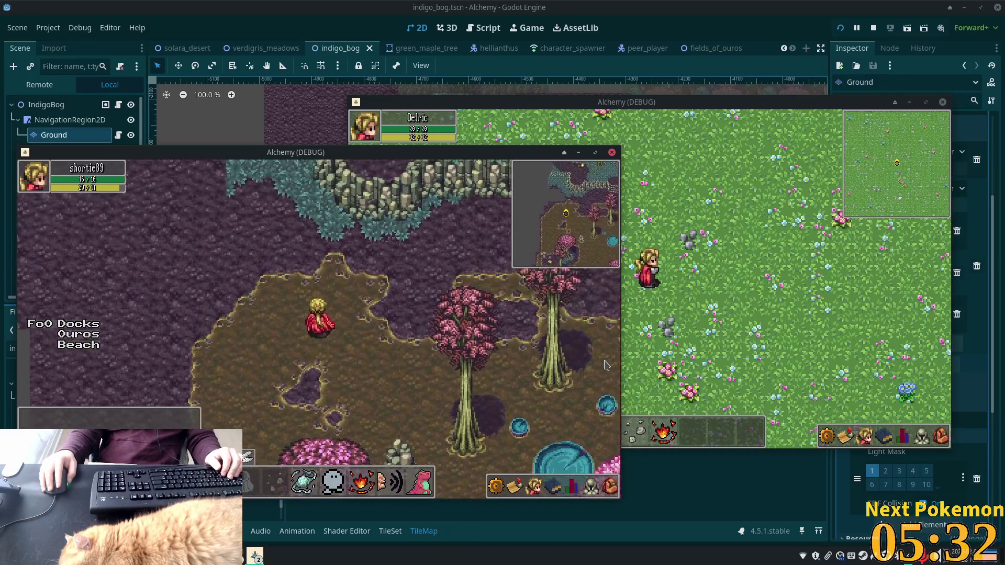
Step: Walk up into the teal area, down the stairs back into the bog, then start a Flameshot capture
key(Up)
key(Up)
key(Right)
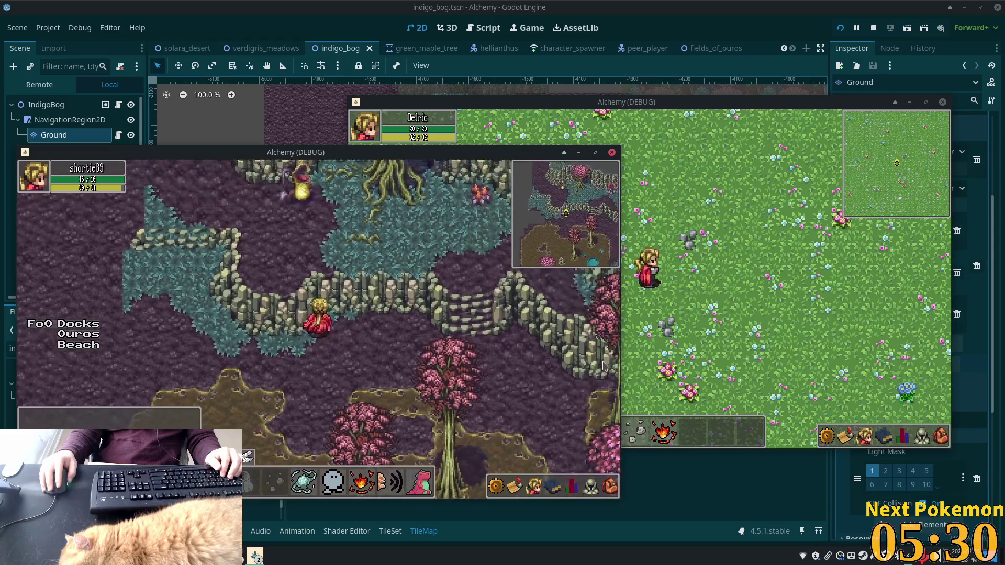
key(Right)
key(Right)
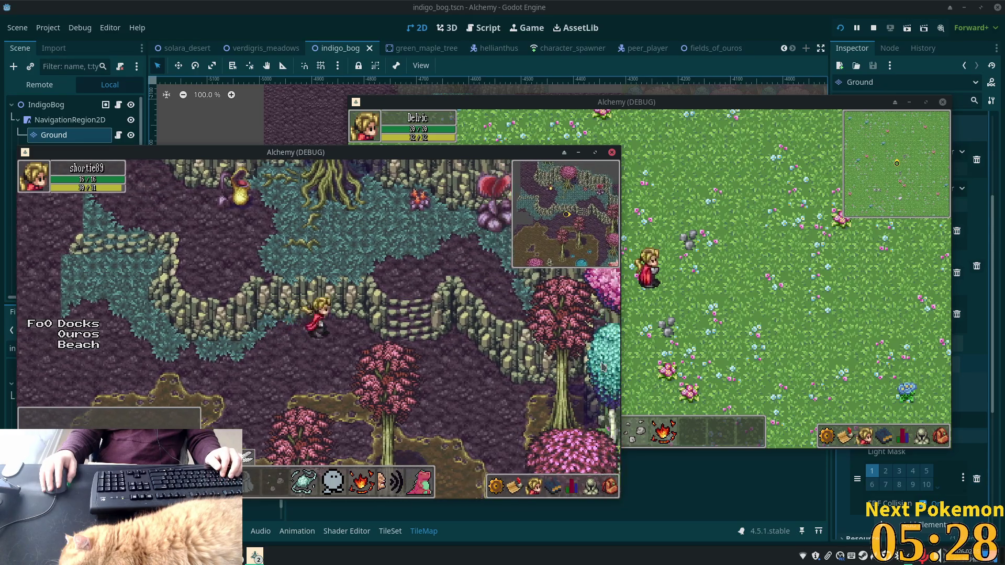
key(Down)
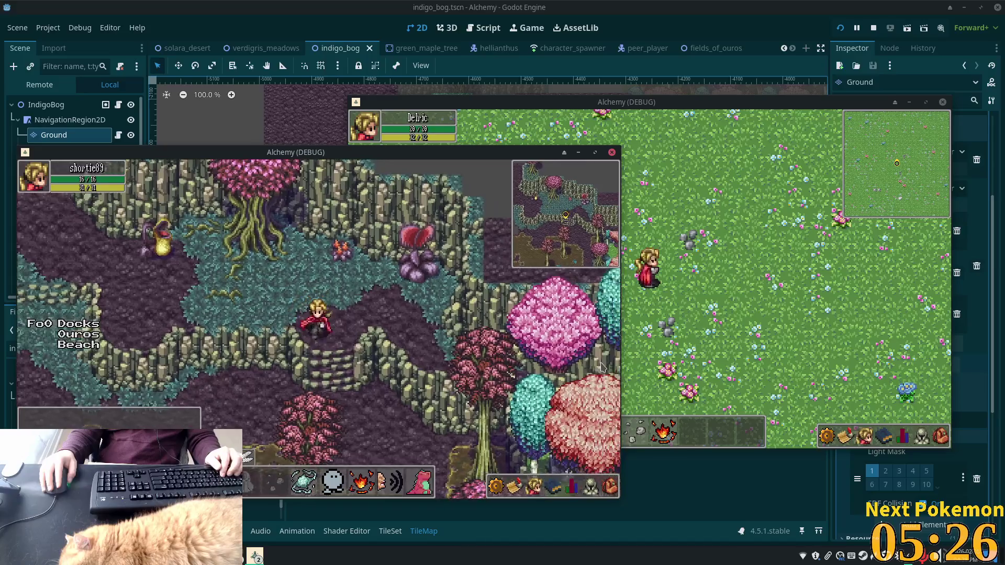
key(Left)
key(Left)
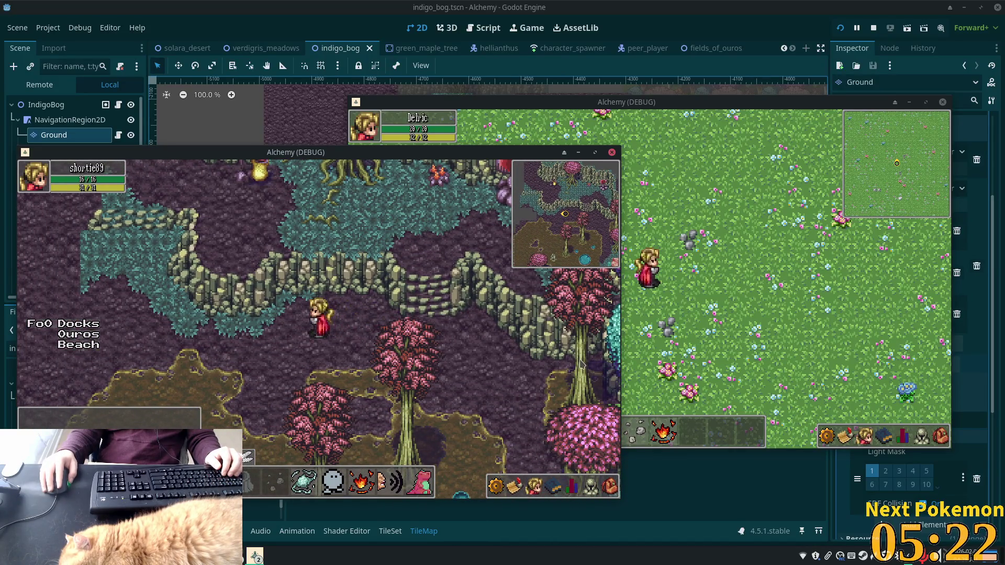
key(Down)
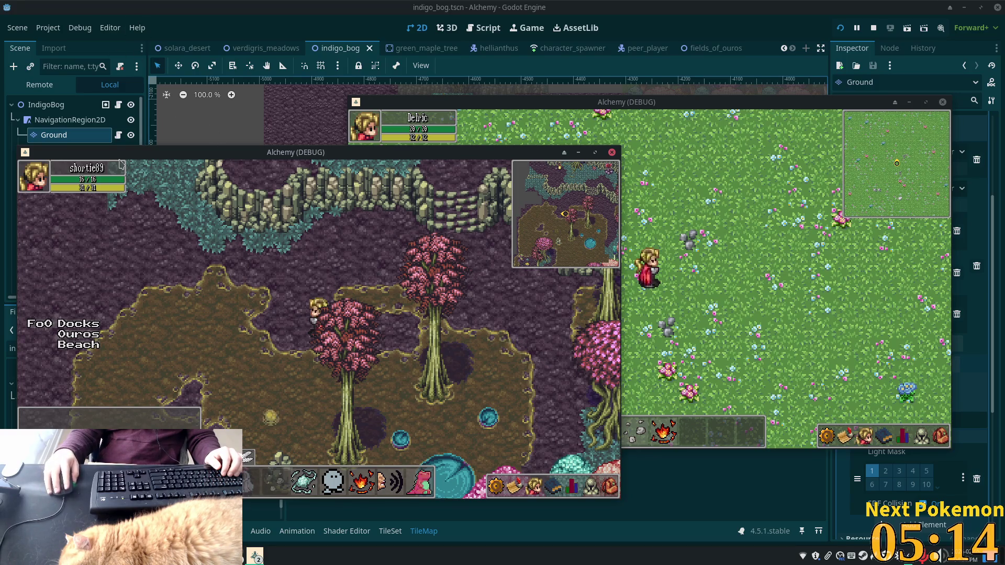
click(877, 559)
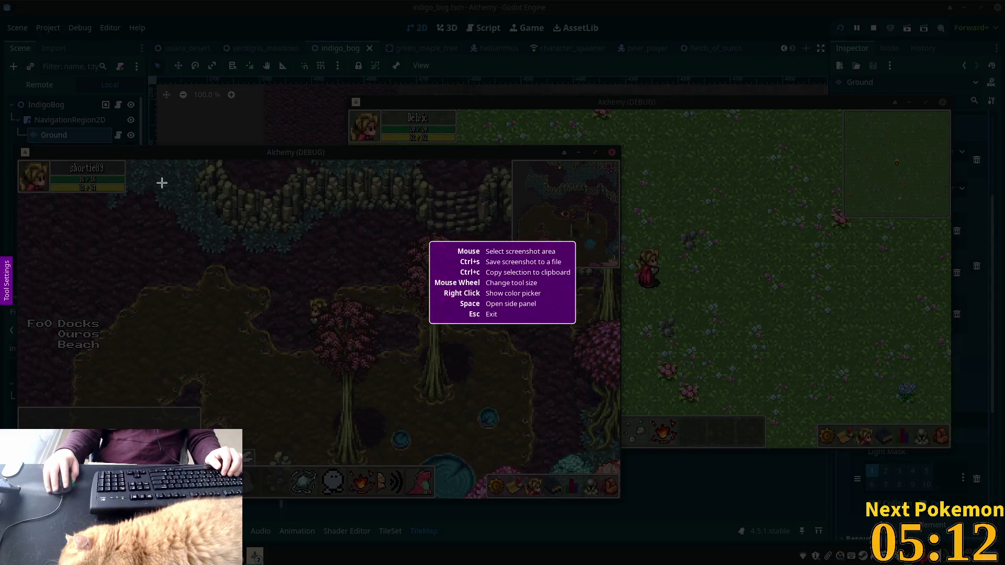
Step: Capture the game window region and save it as indigo_bog.png
mouse_move(18, 157)
mouse_down()
mouse_move(544, 444)
mouse_move(600, 492)
mouse_move(556, 495)
mouse_move(617, 499)
mouse_up()
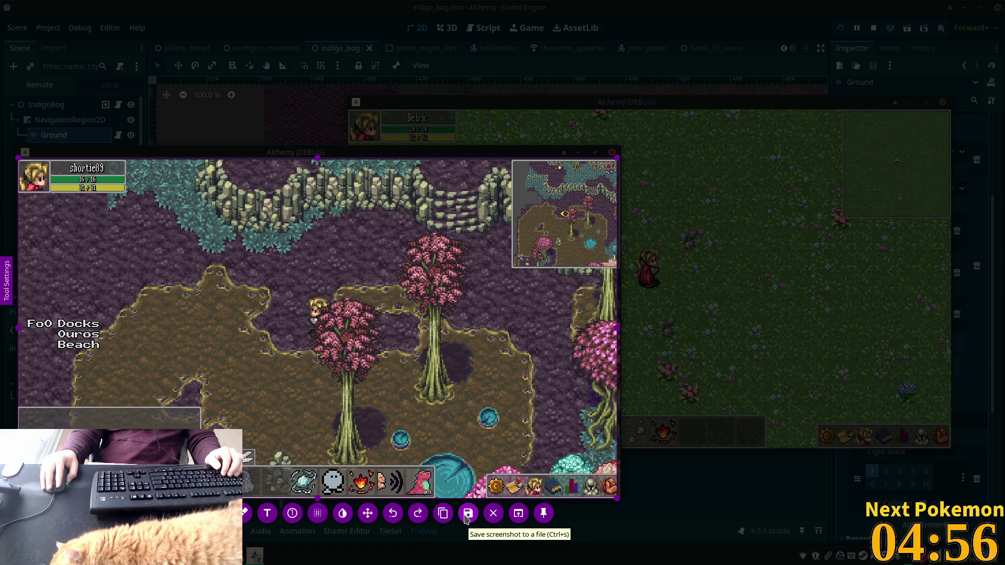
click(467, 513)
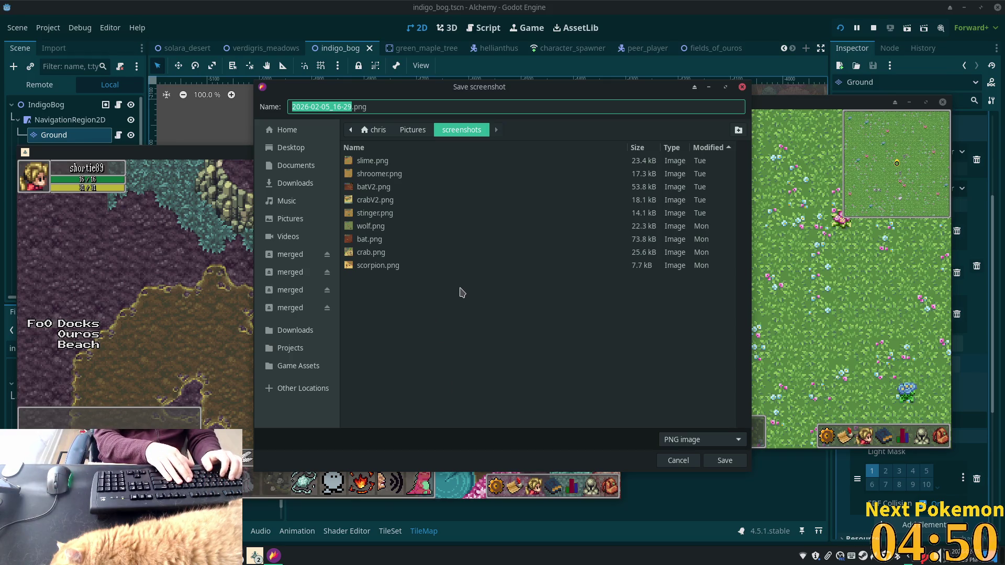
text(indig)
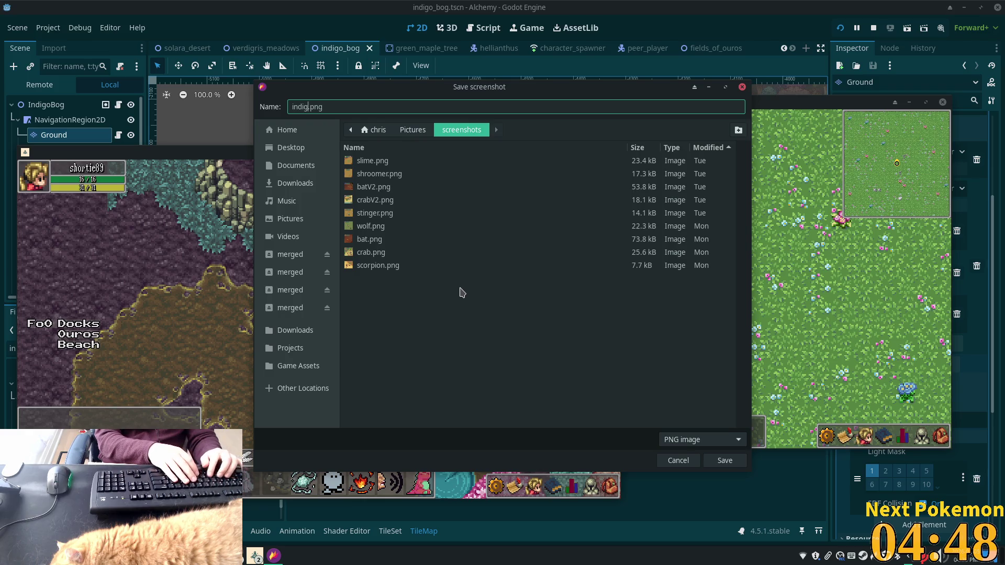
text(o_bog)
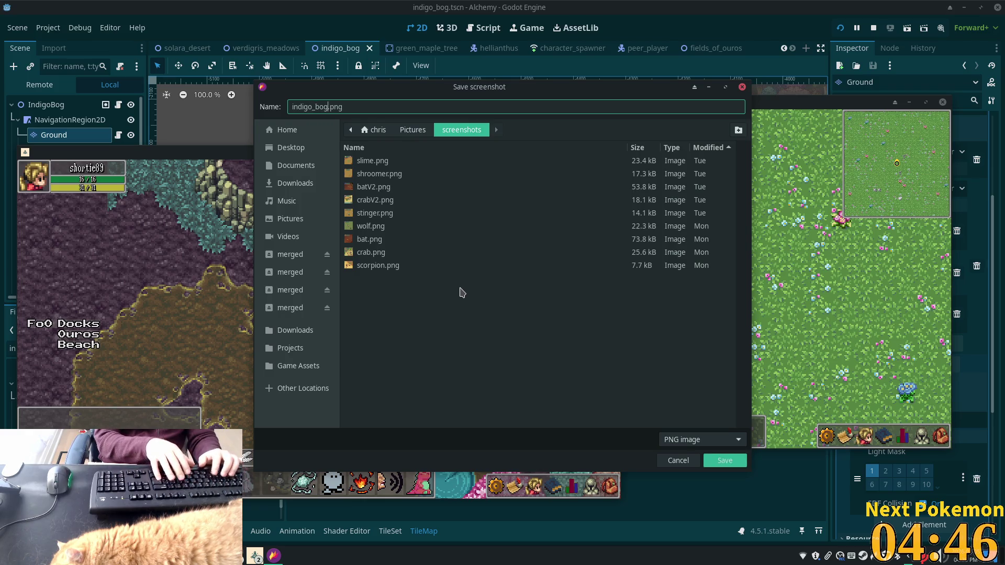
key(Return)
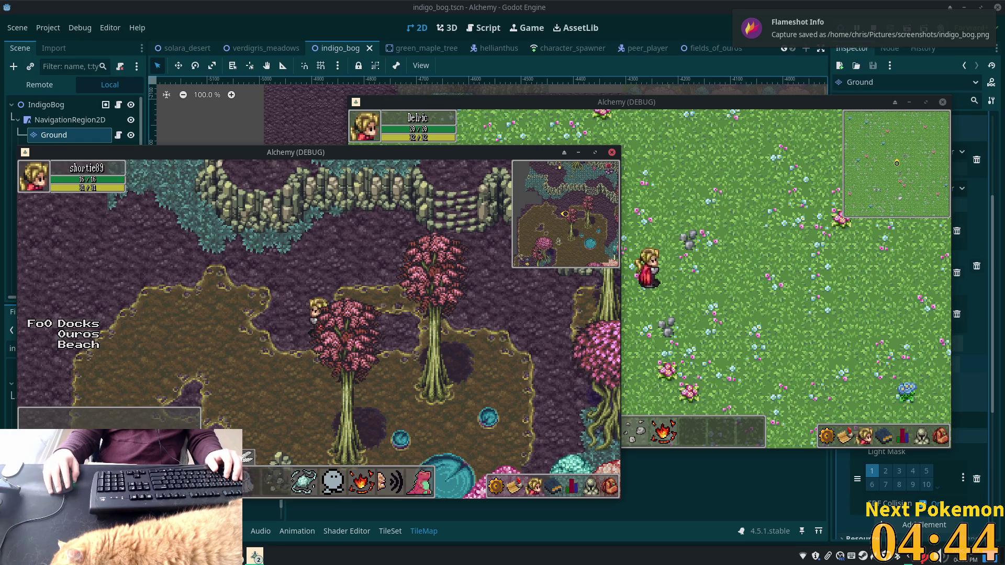
Step: Add a Highlights line 'Started new zone "Indigo bog' after the sunflower item
key(alt+Tab)
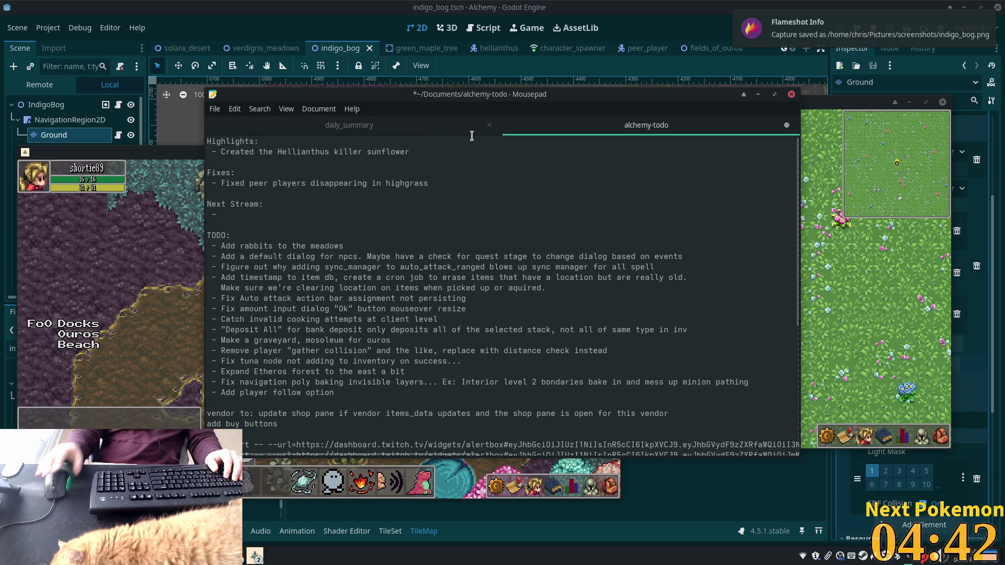
click(418, 152)
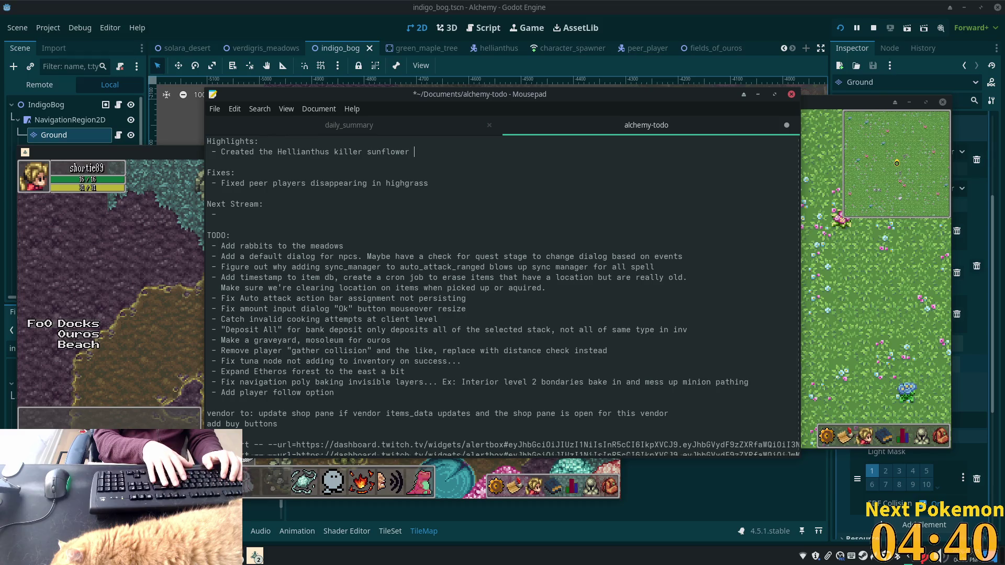
key(Return)
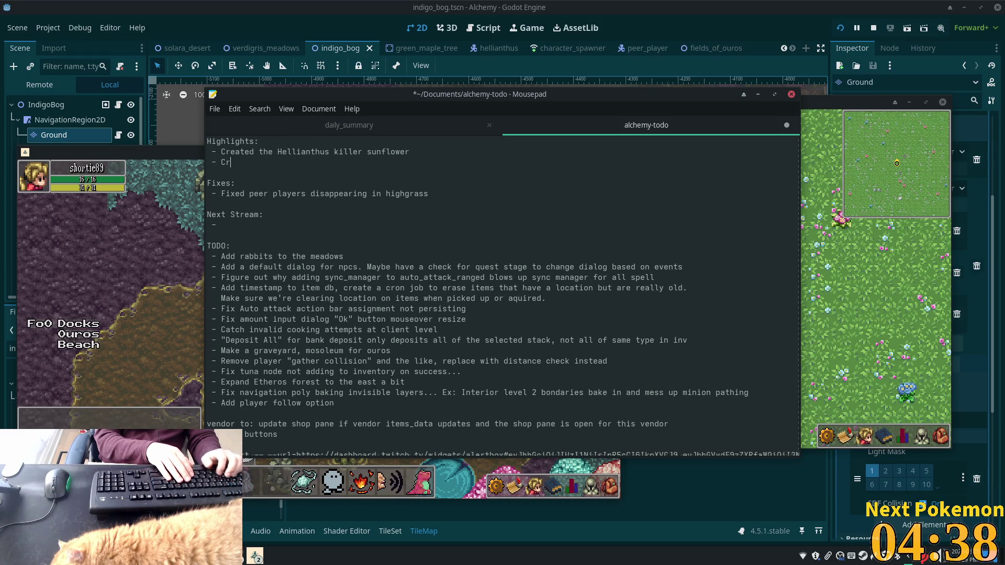
text(ea)
key(BackSpace)
key(BackSpace)
text(Started new zone)
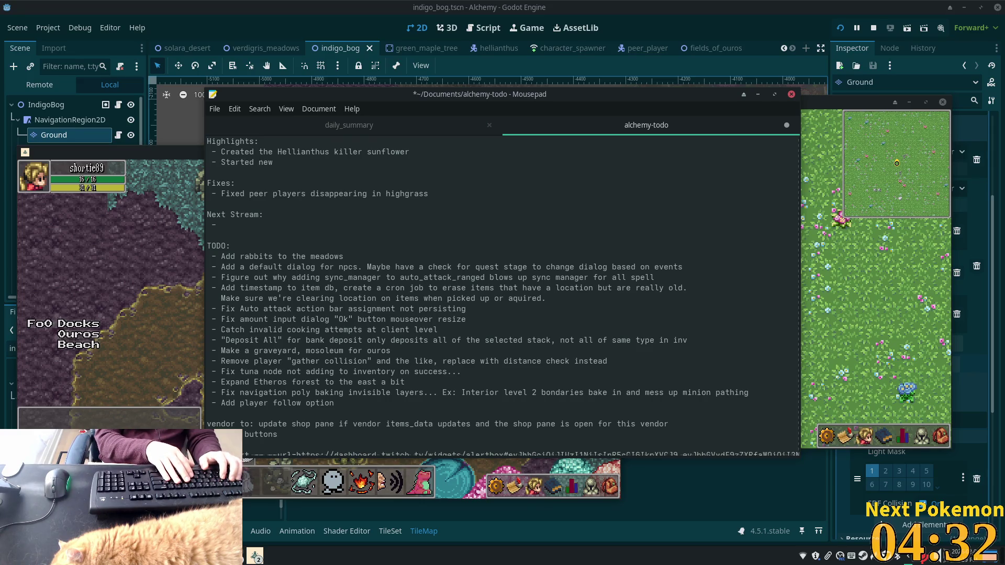
text( "I)
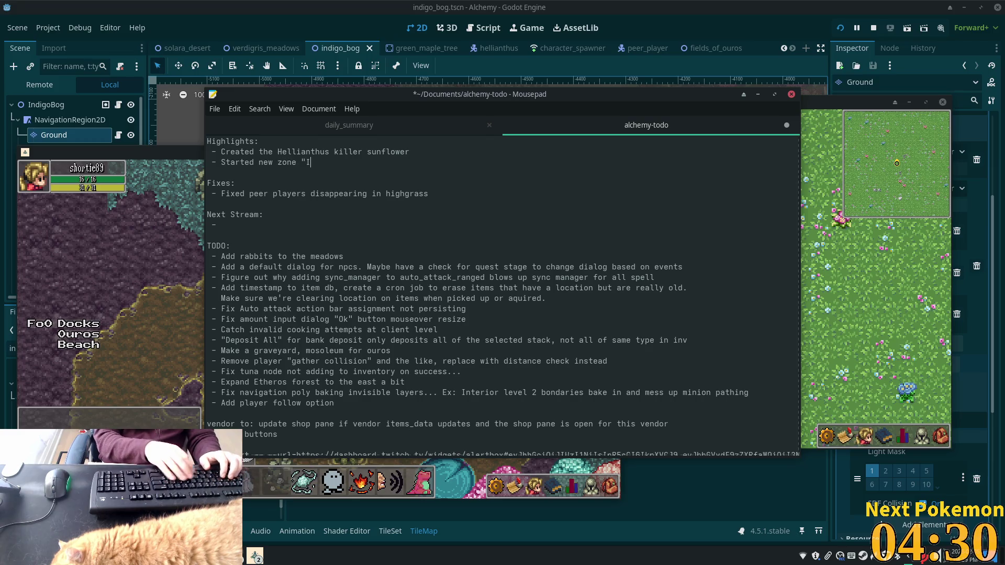
text(ndigo)
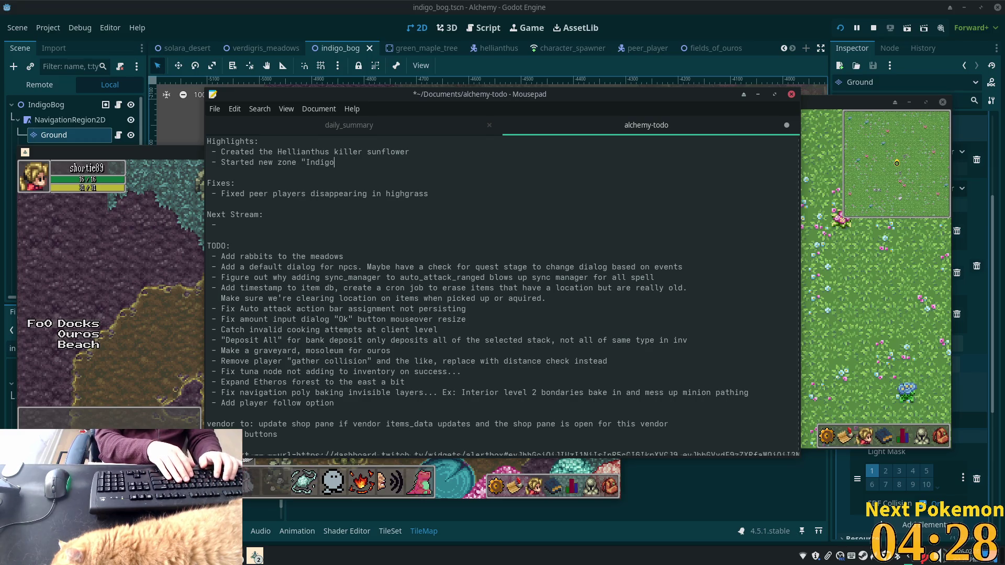
text( bog)
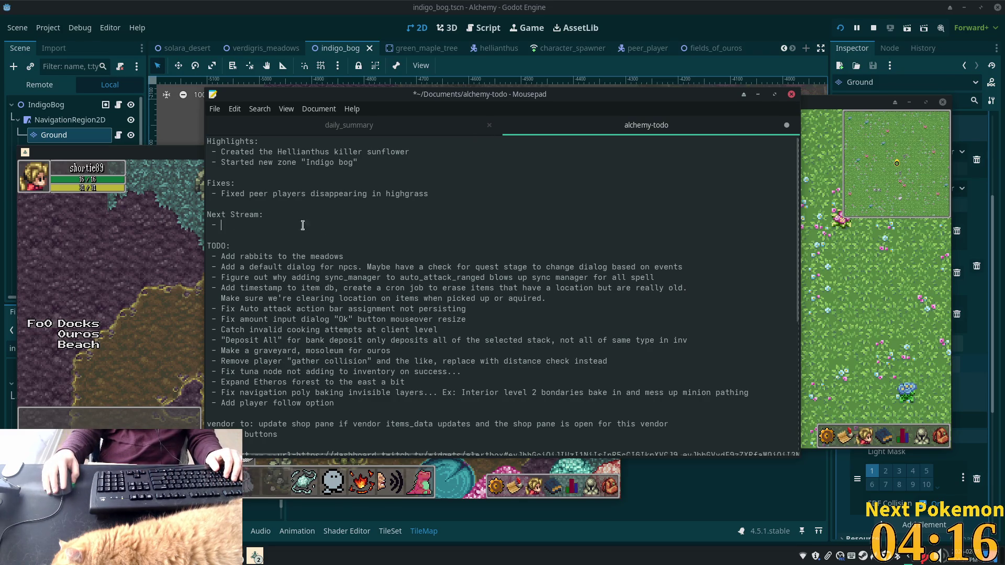
Step: Write 'Wrap up Indigo Bog boundaries' as the Next Stream item and capitalize 'bog' to 'Bog'
text(Wrap up )
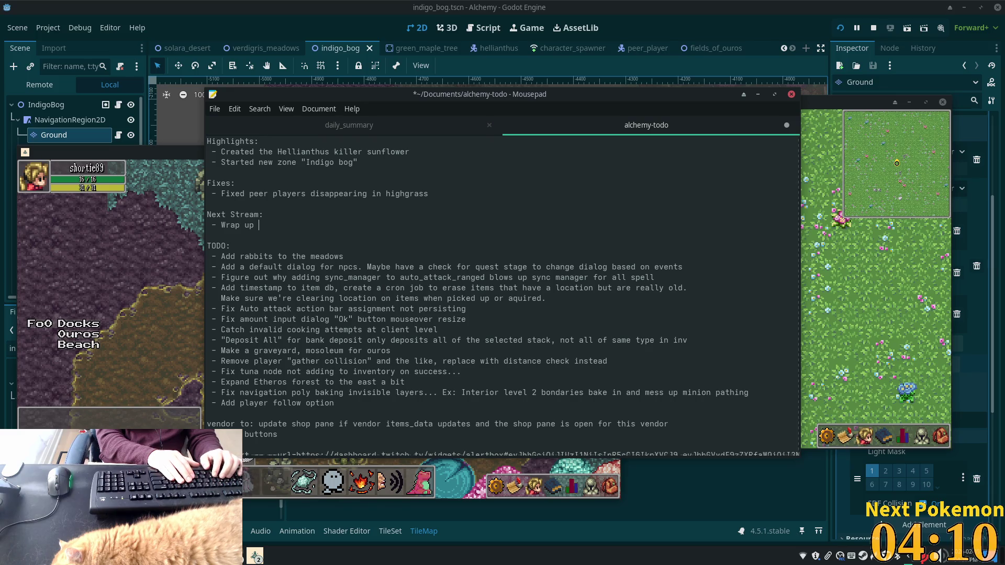
text(ind)
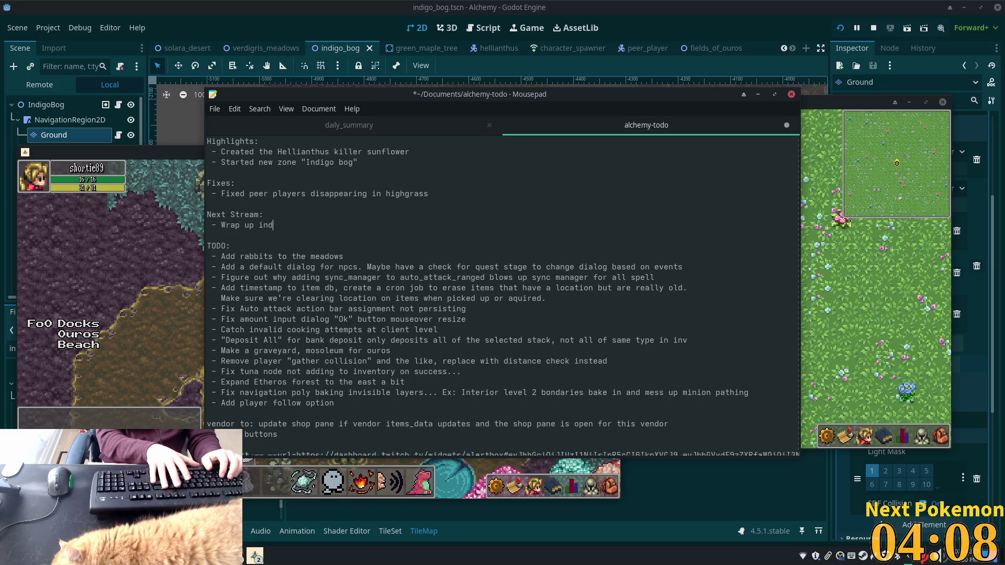
key(BackSpace)
key(BackSpace)
key(BackSpace)
text(ogo)
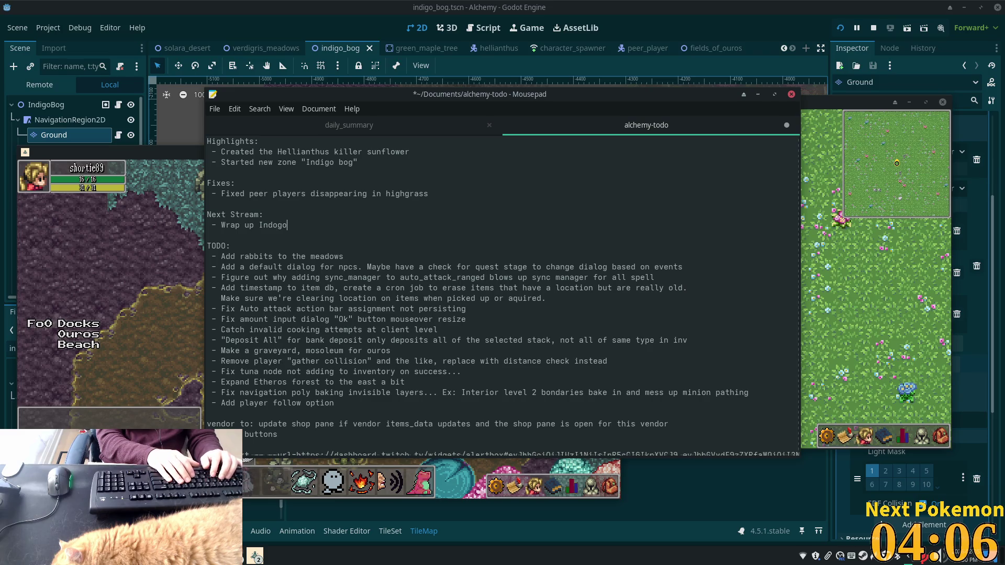
key(BackSpace)
key(BackSpace)
key(BackSpace)
text(igo B)
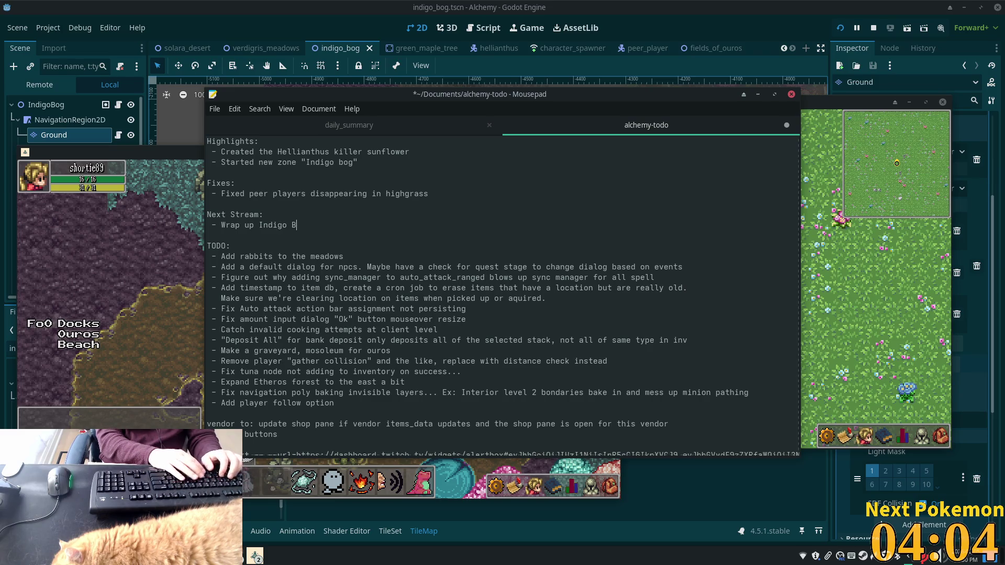
text(og bounda)
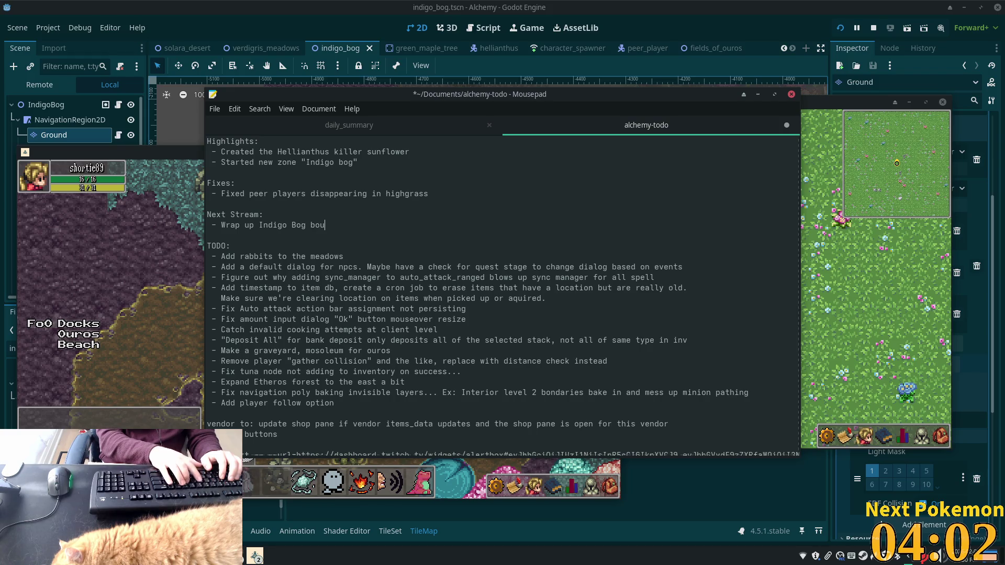
text(ries)
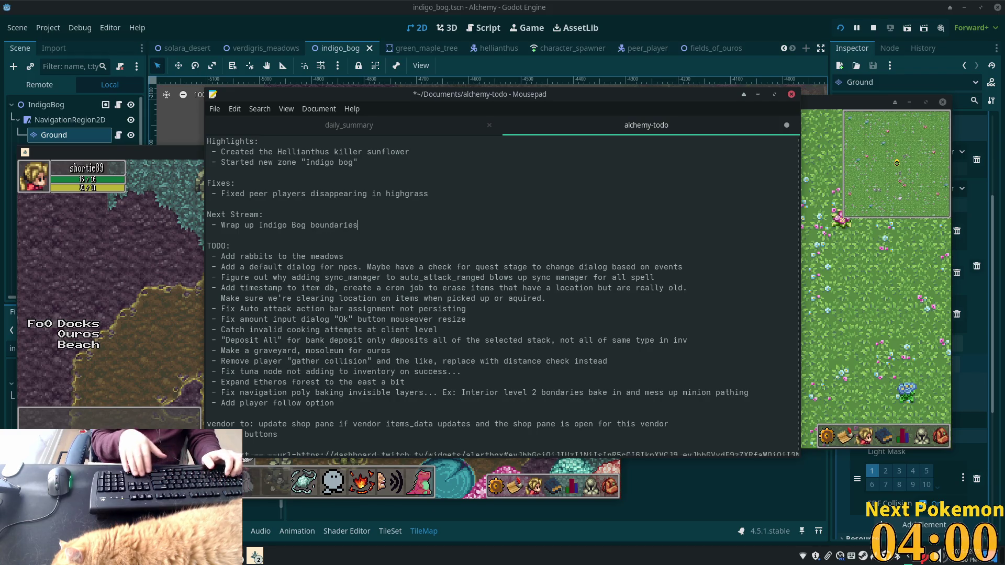
click(344, 162)
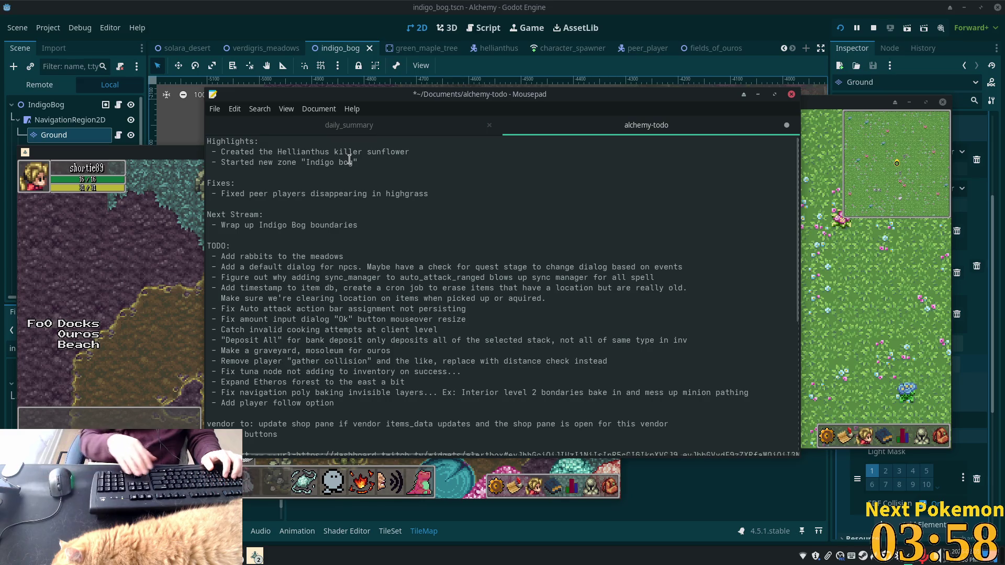
key(BackSpace)
text(B)
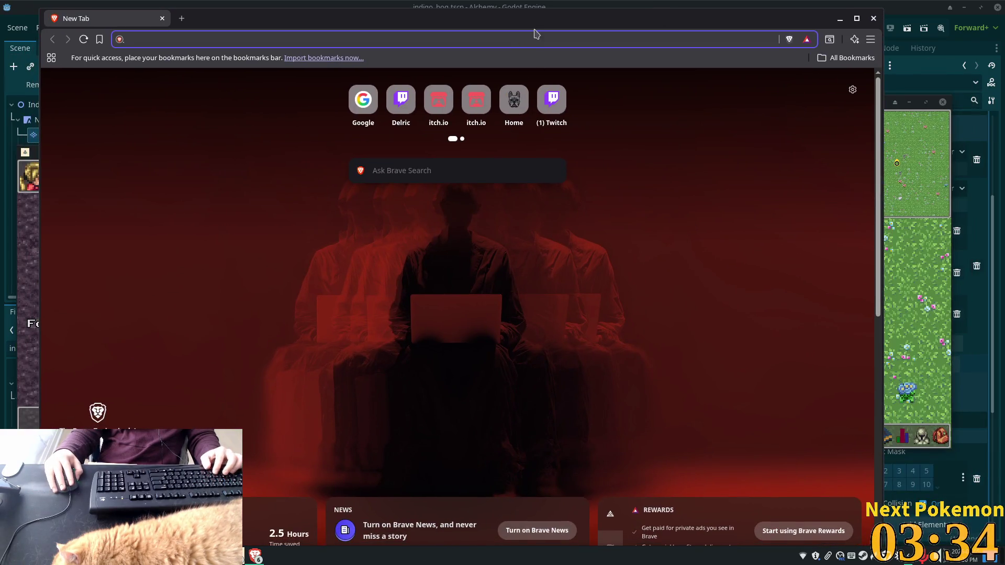
Step: Paste and load the Discord dev-log channel URL, then maximize the Brave window
key(ctrl+v)
key(Return)
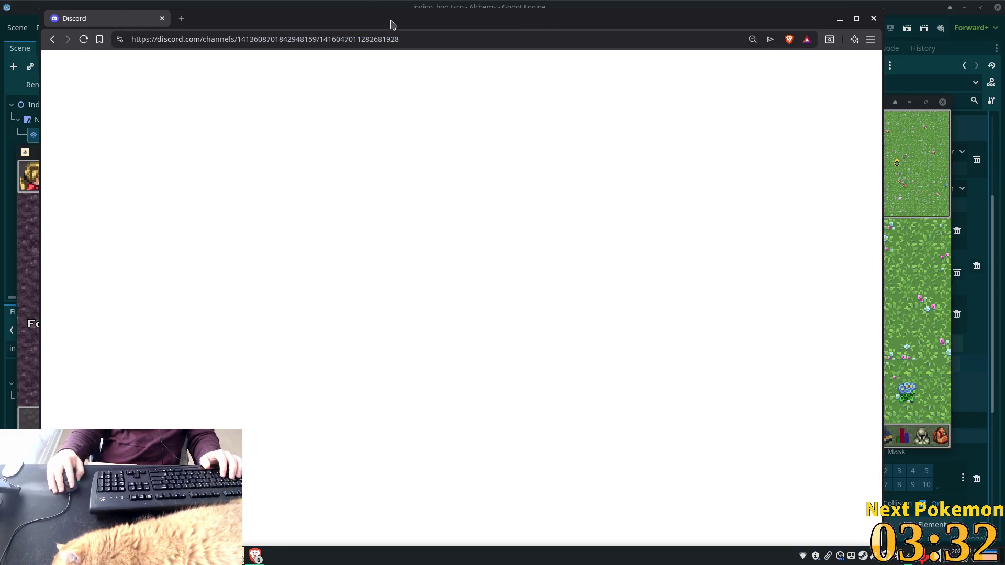
double_click(393, 24)
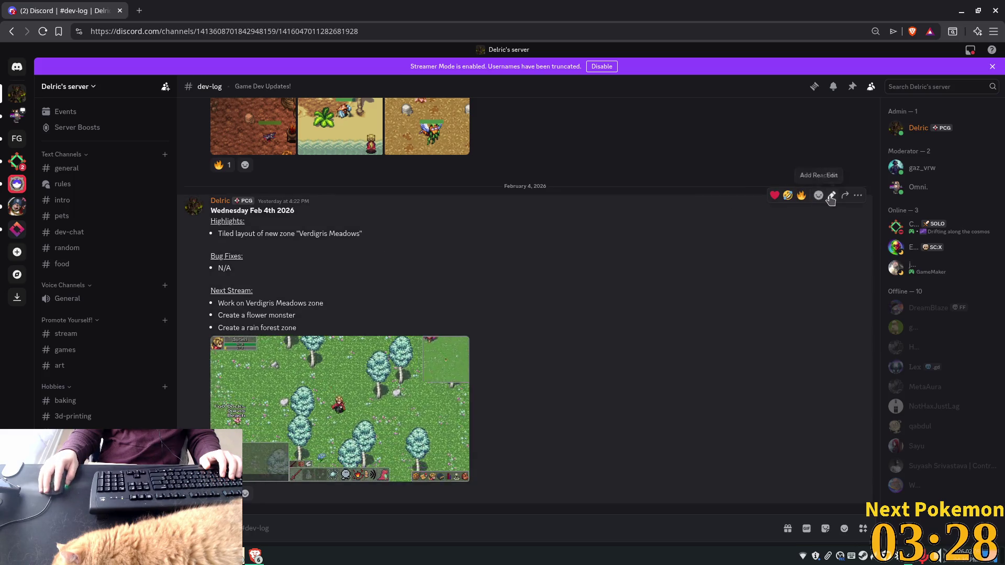
Step: Copy yesterday's dev-log message text and paste it into a new Discord draft
click(831, 195)
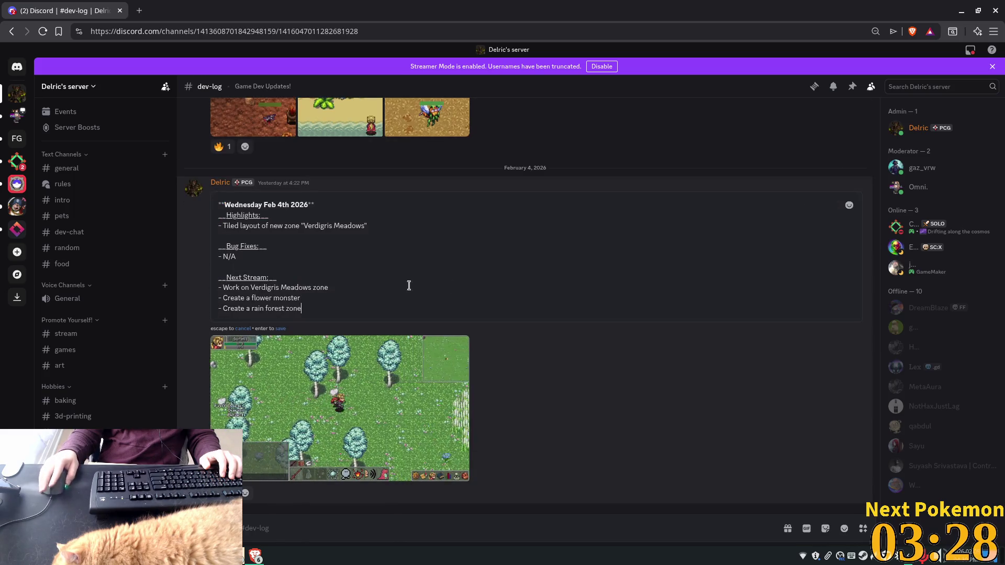
drag(308, 307, 220, 201)
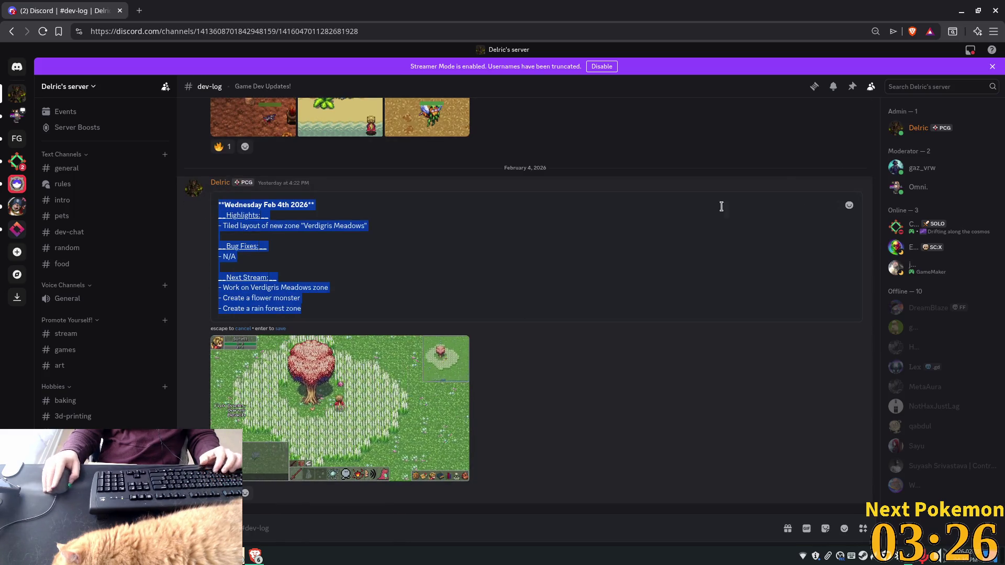
key(Right)
key(ctrl+a)
key(Return)
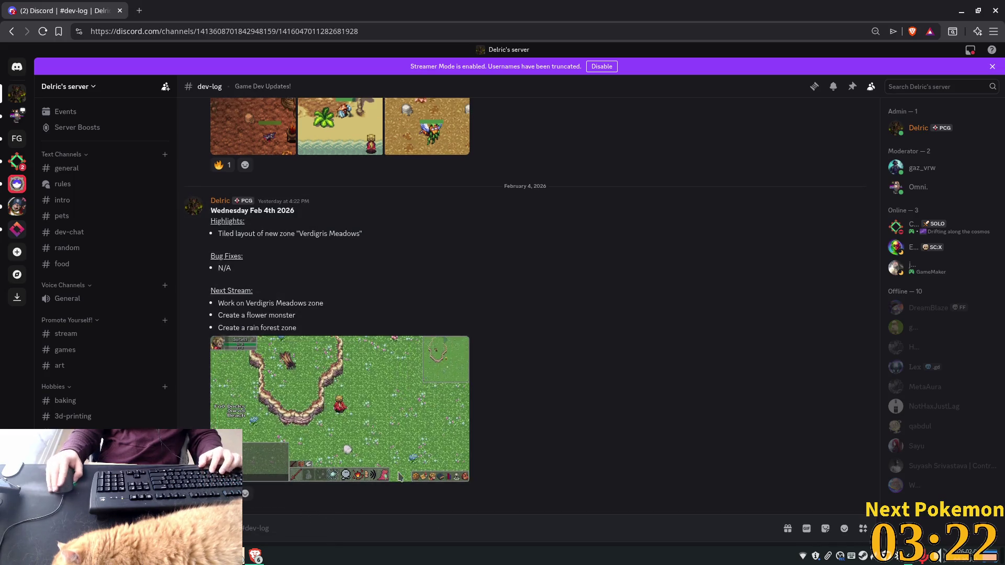
key(ctrl+v)
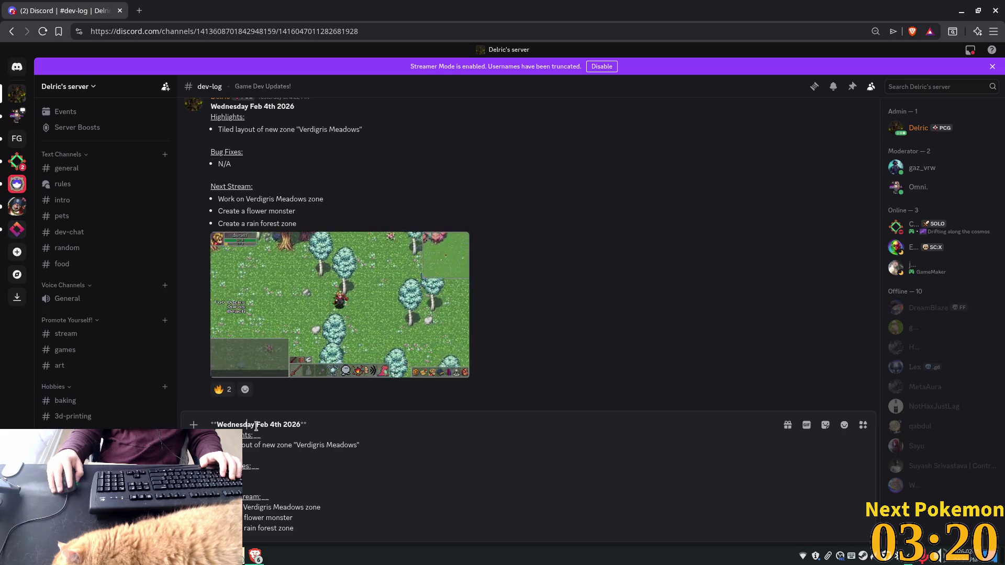
Step: Change the draft's date from Wednesday the 4th to Thursday Feb 5th 2026
drag(256, 426, 231, 425)
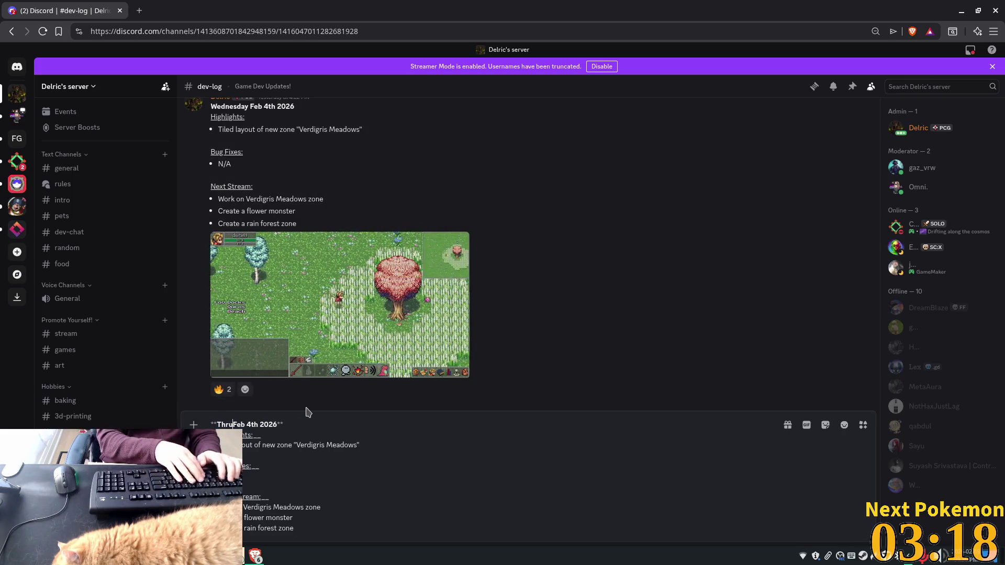
text(rsday)
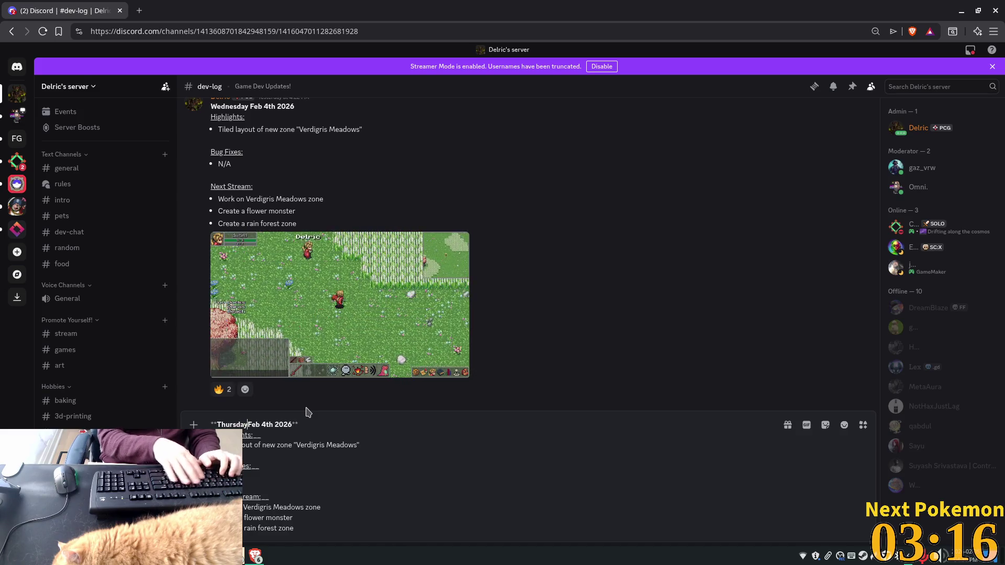
key(shift+Right)
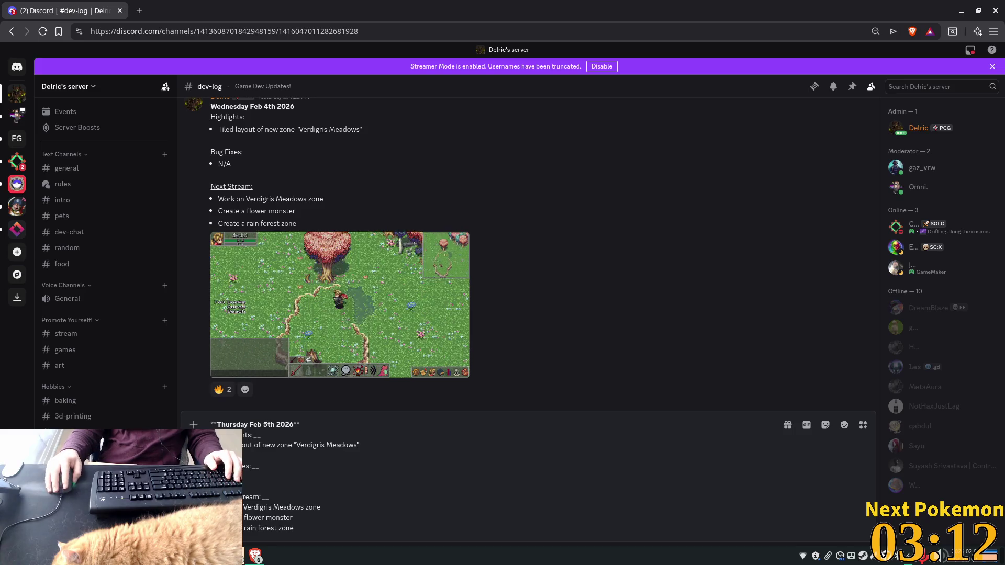
key(alt+Tab)
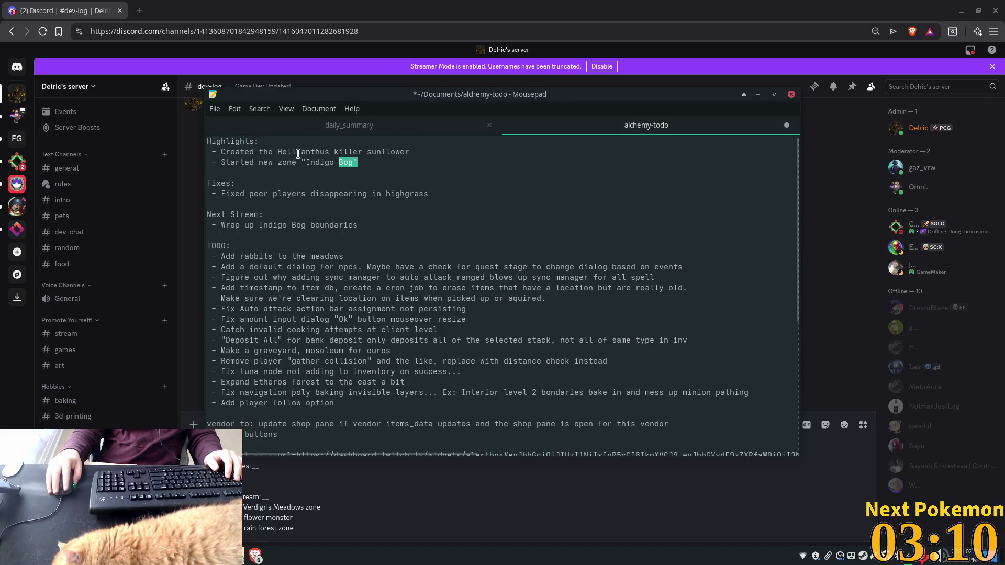
Step: Replace the old Verdigris Meadows highlight with the two new highlights from the todo notes
drag(320, 155, 213, 156)
key(alt+Tab)
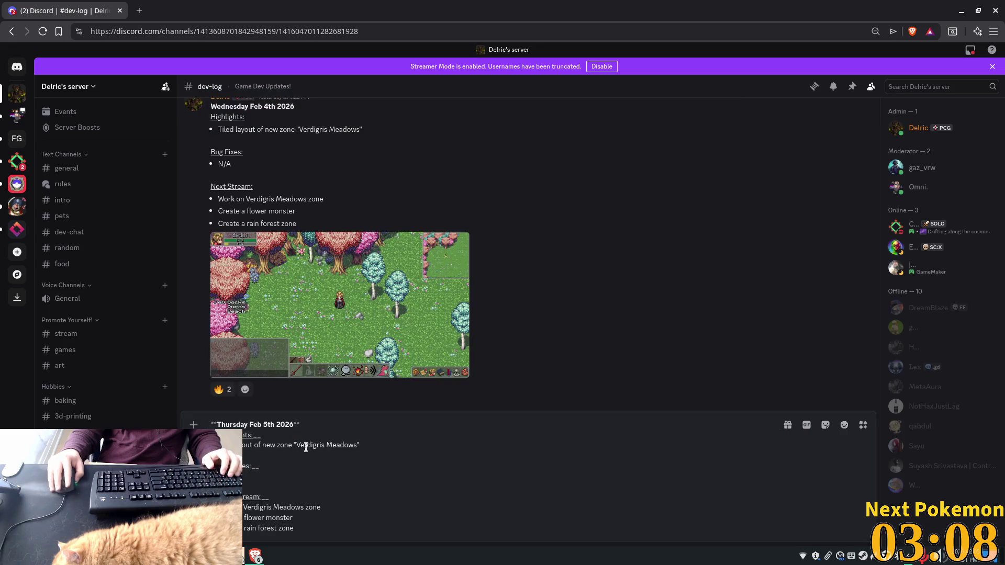
drag(360, 444, 236, 444)
key(ctrl+v)
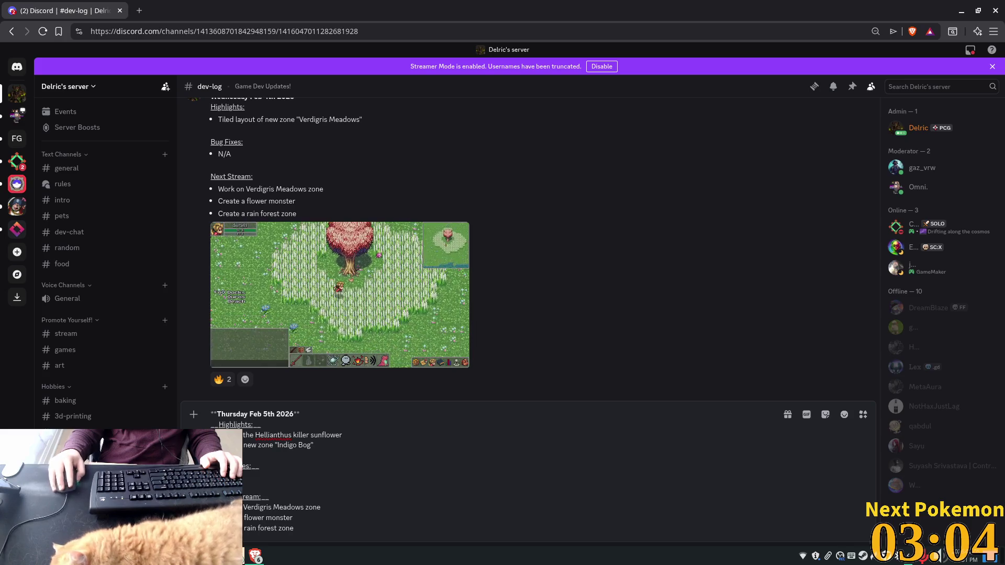
Step: Add the highgrass peer-player fix line under the bug-fixes heading
key(alt+Tab)
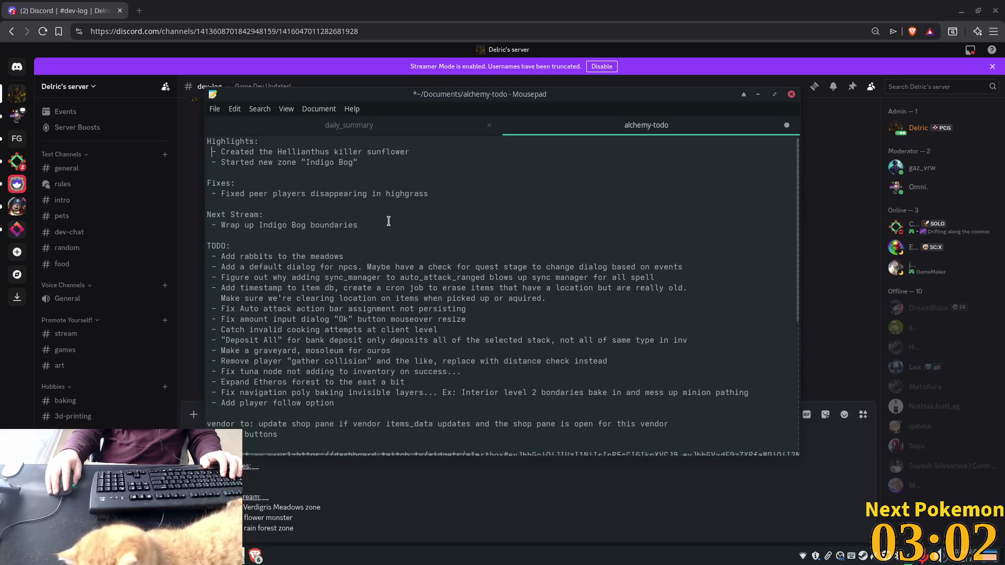
mouse_move(445, 195)
mouse_down()
mouse_move(209, 204)
mouse_move(211, 194)
mouse_up()
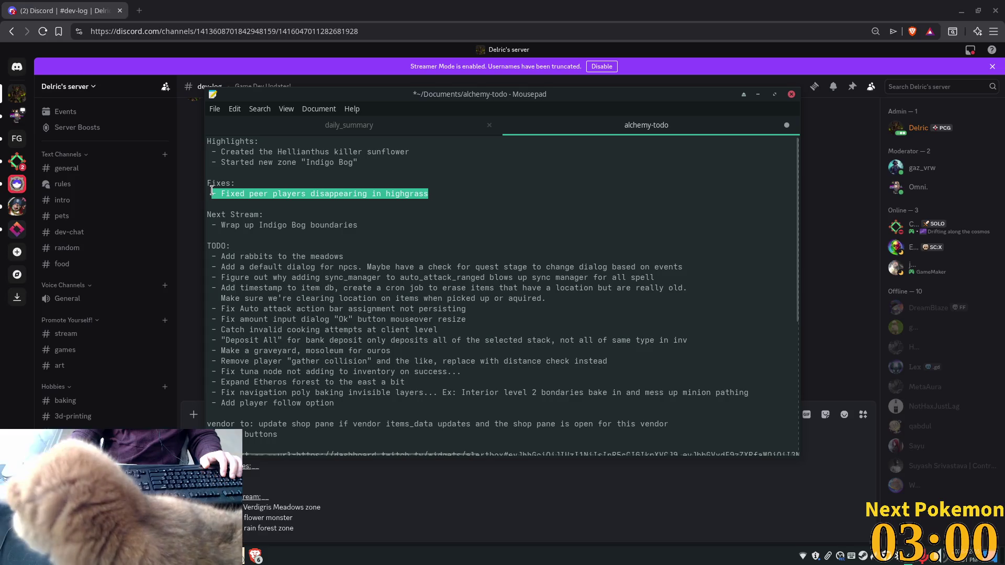
key(alt+Tab)
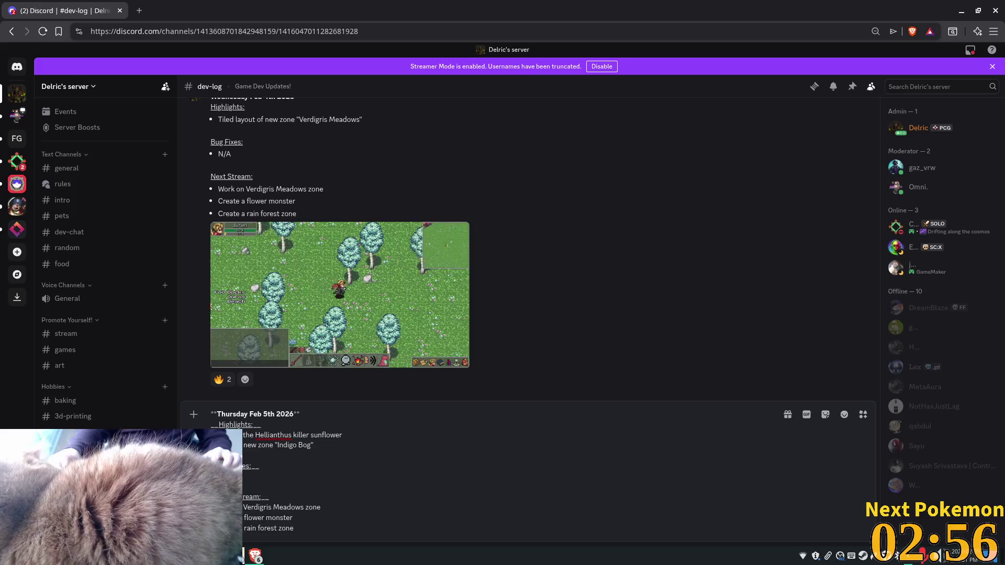
key(ctrl+v)
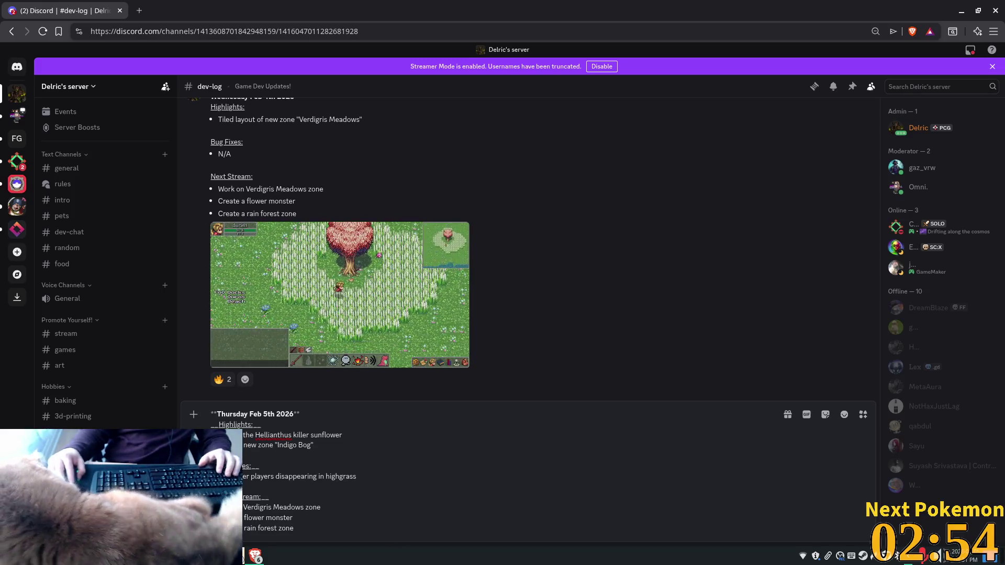
Step: Replace the old next-stream items with the Indigo Bog boundaries entry
key(alt+Tab)
mouse_move(358, 225)
mouse_down()
mouse_move(230, 245)
mouse_move(211, 229)
mouse_up()
key(ctrl+c)
key(alt+Tab)
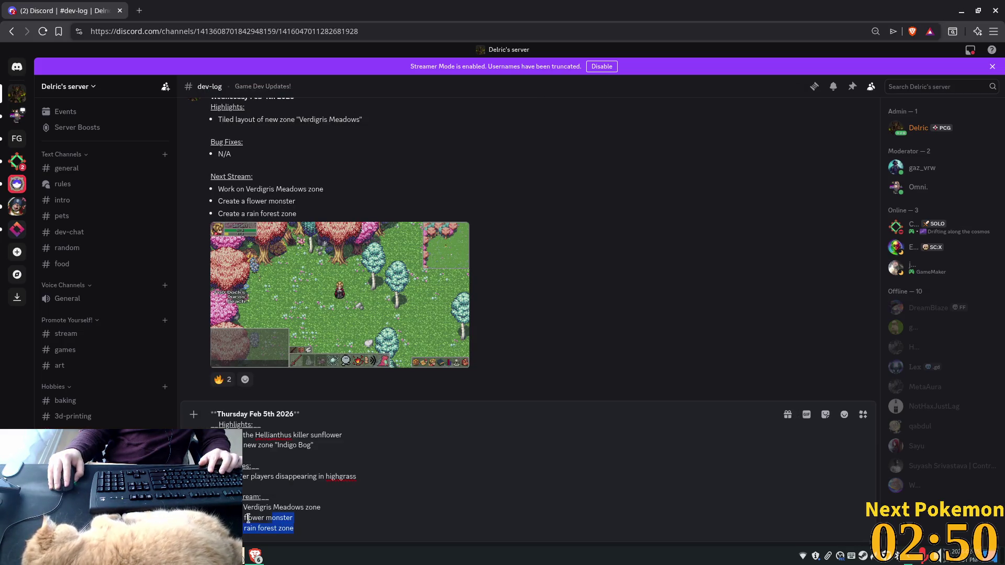
drag(293, 528, 210, 507)
key(ctrl+v)
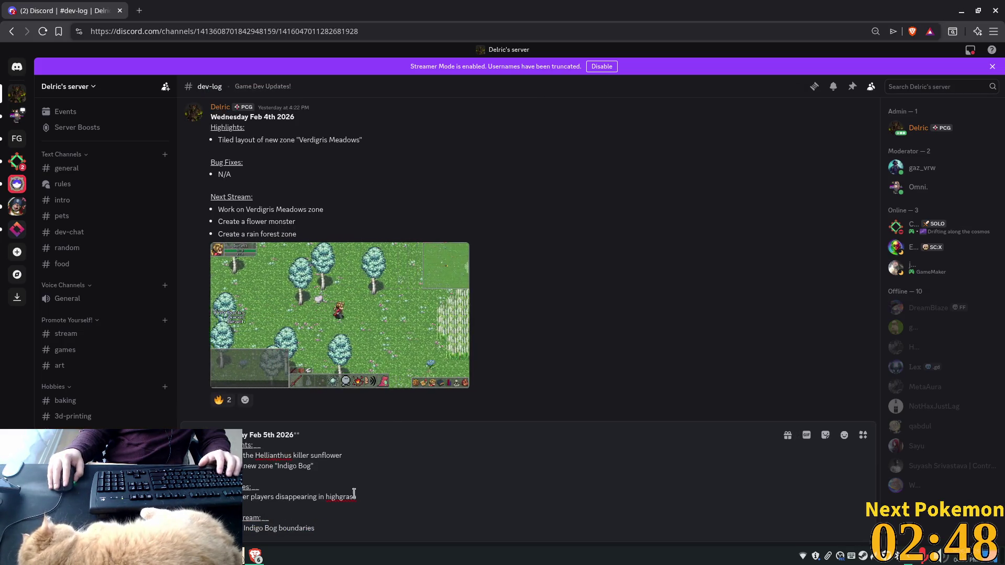
key(shift+Return)
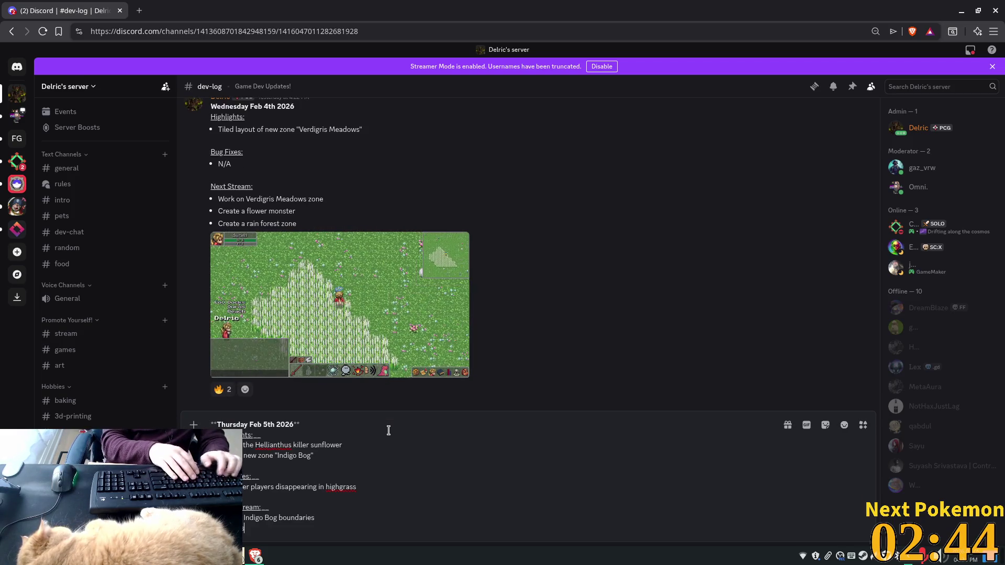
text(ts)
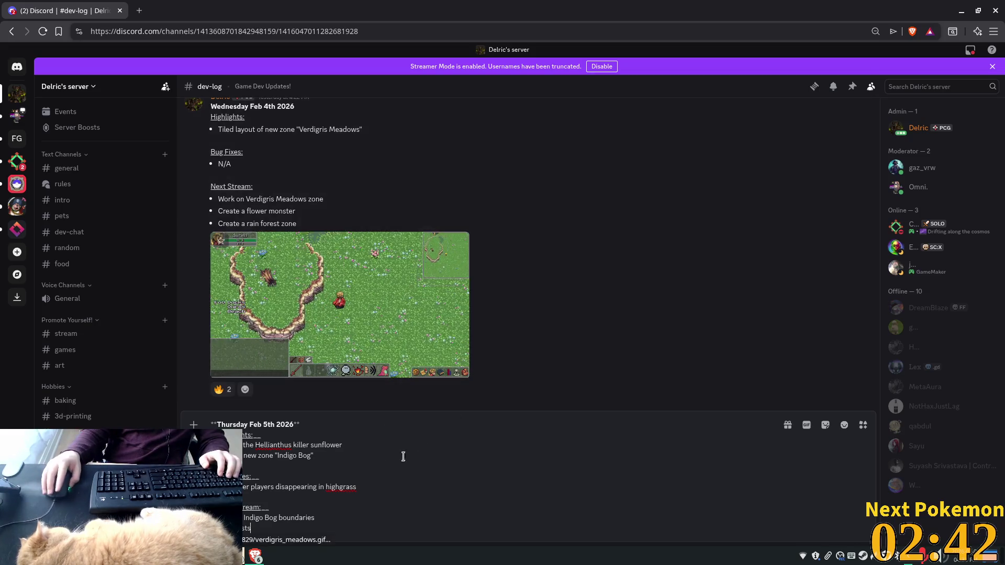
click(308, 456)
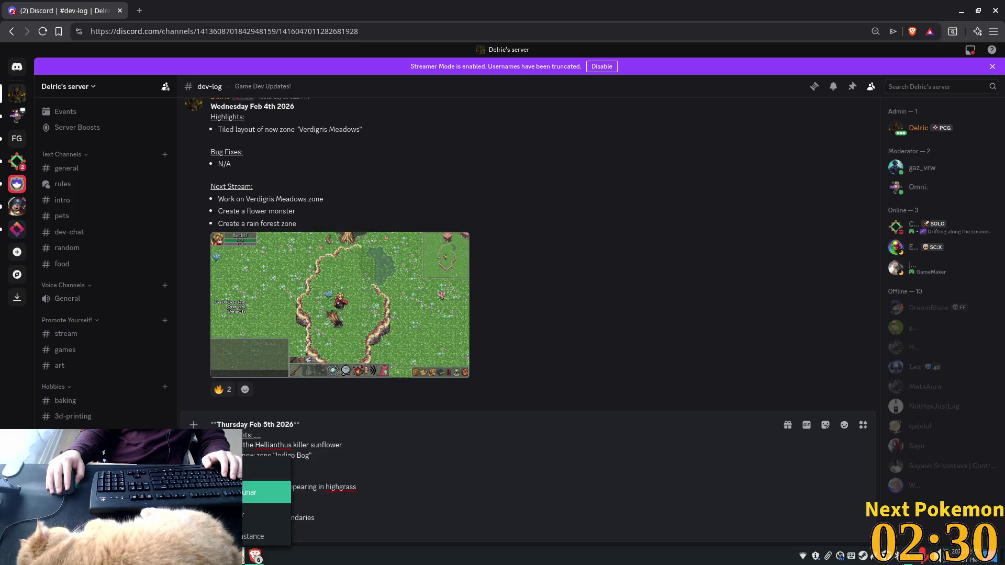
Step: Attach indigo_bog.png from Pictures/screenshots and send the Thursday dev-log
click(278, 521)
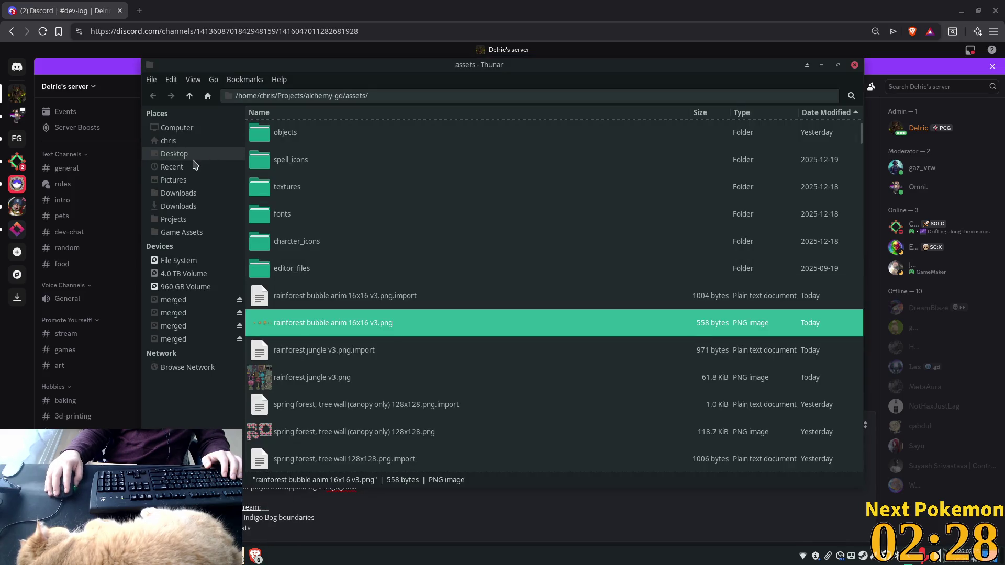
click(191, 180)
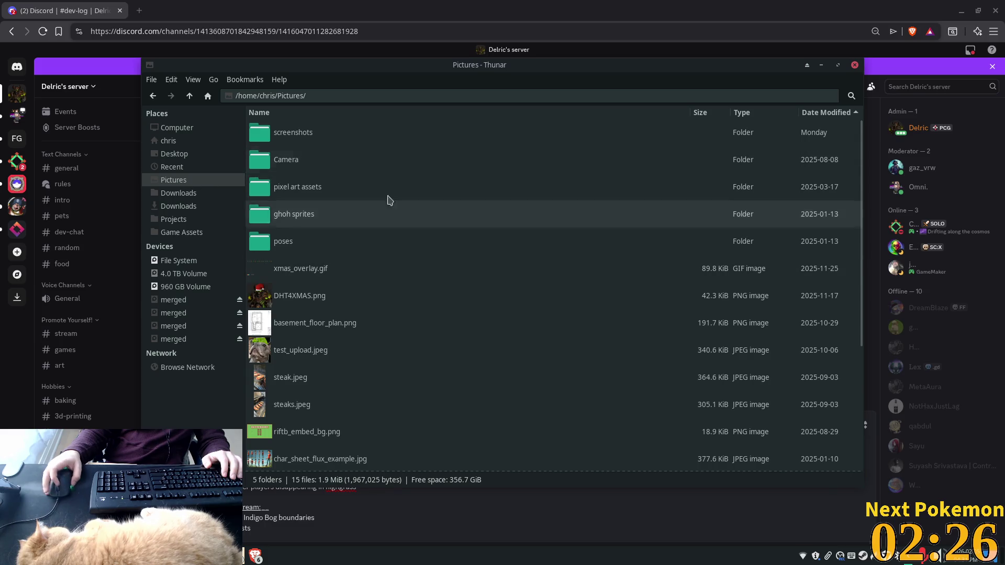
double_click(329, 133)
key(Down)
mouse_move(299, 133)
mouse_down()
mouse_move(422, 524)
mouse_move(447, 501)
mouse_up()
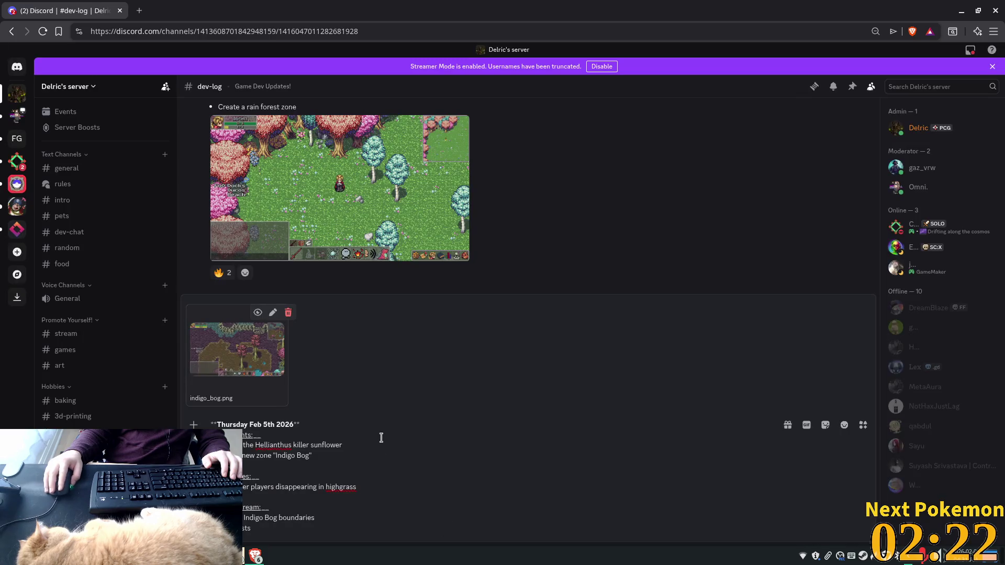
key(Return)
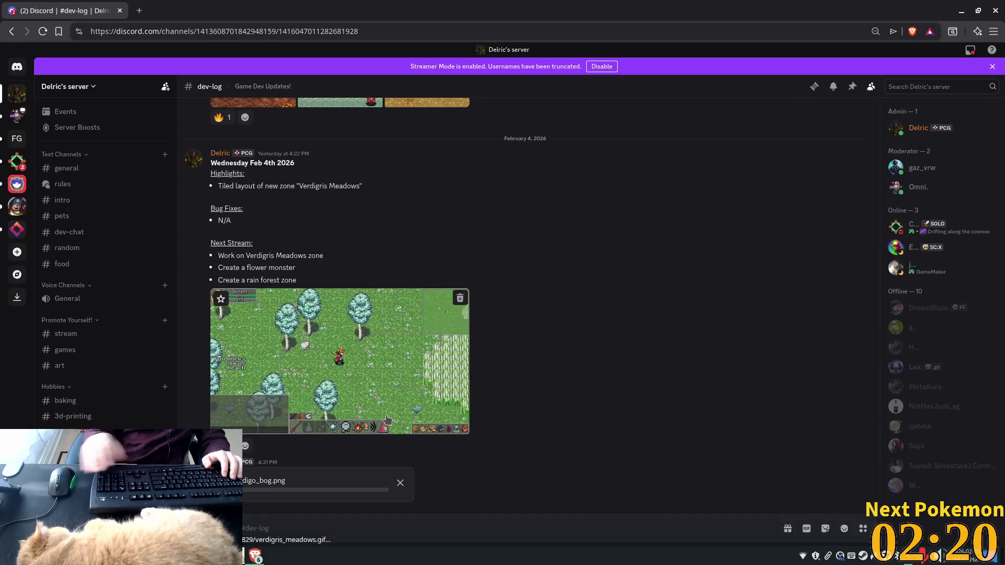